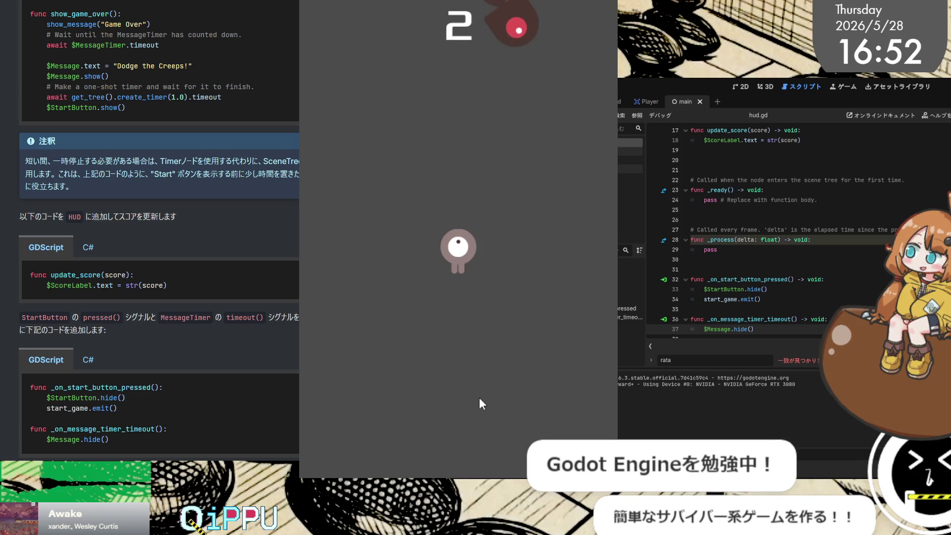
Step: Play Dodge the Creeps to game over at score 14, check the Errors tab, then stop the game
key("Right")
key("Left+Up")
key("Left")
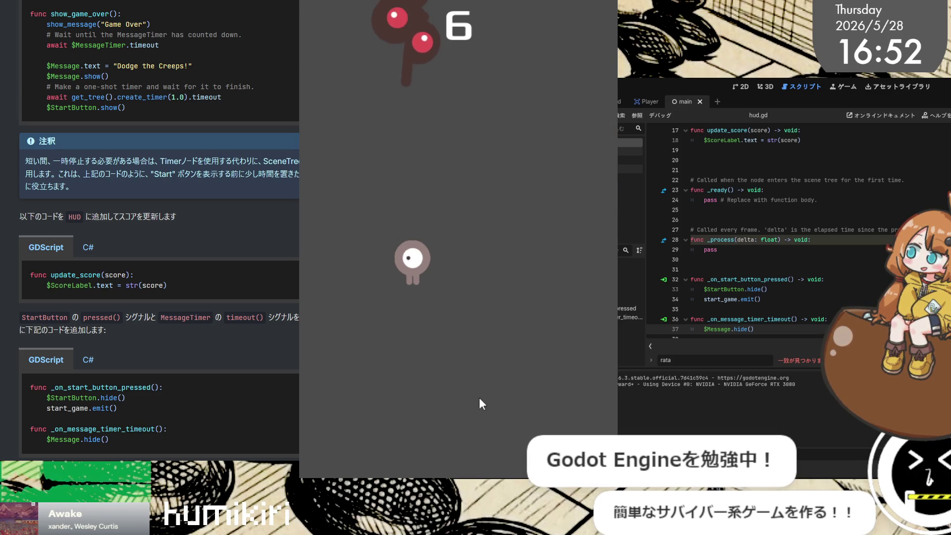
key("Right+Down")
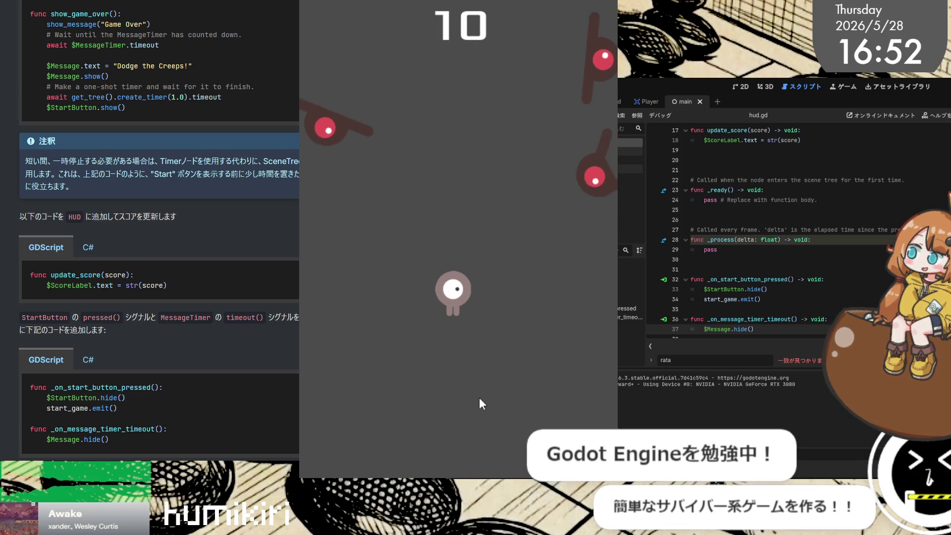
key("Right")
key("Left")
key("Up")
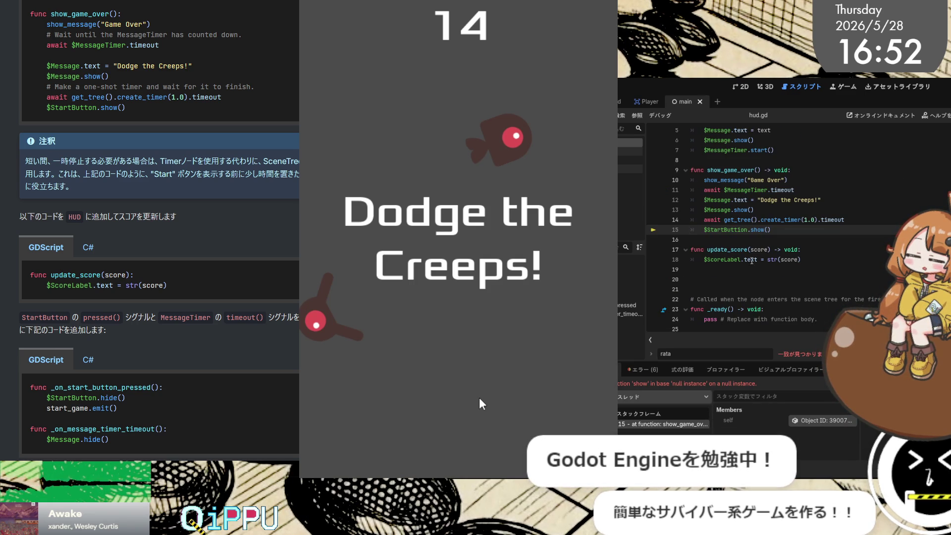
left_click(644, 371)
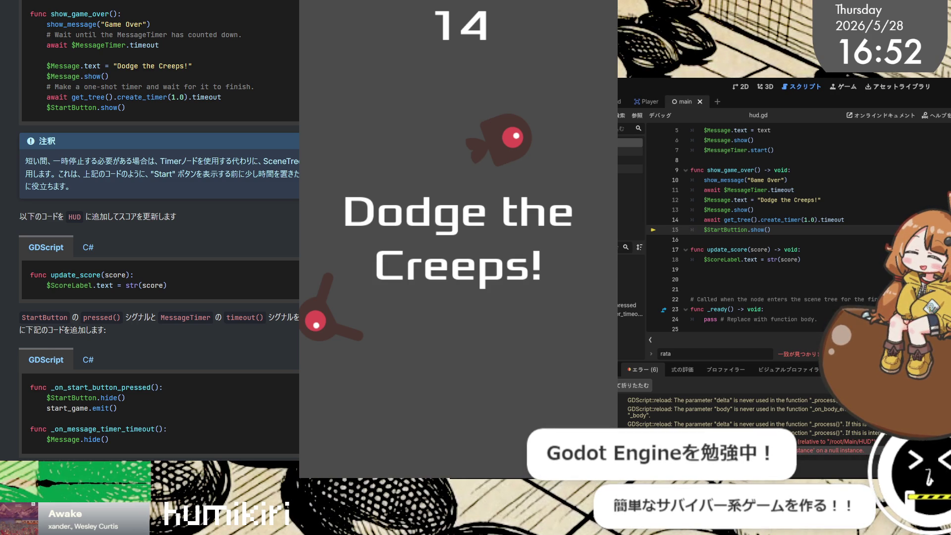
key("F8")
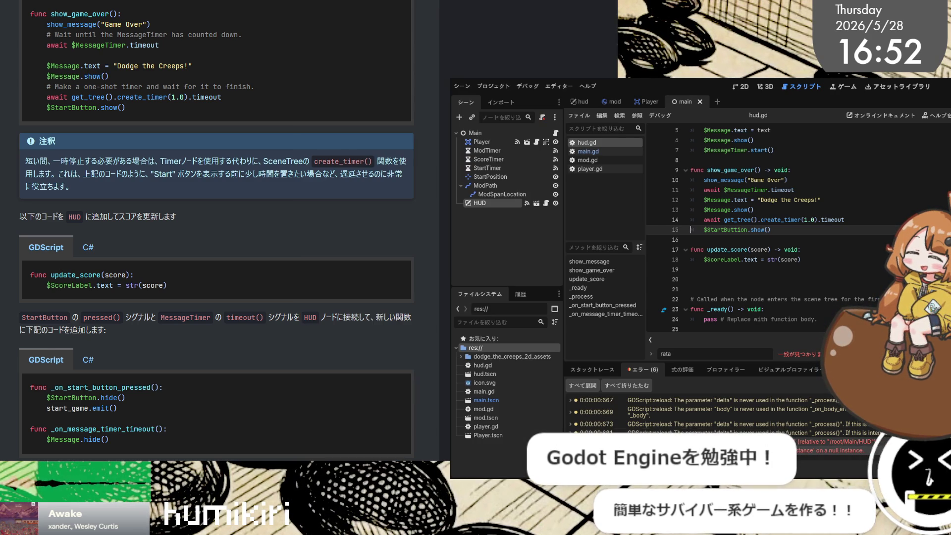
Step: Expand the hud.gd:15 'StartButton not found' error, then run the game again
scroll(781, 422, "down", 1)
double_click(780, 414)
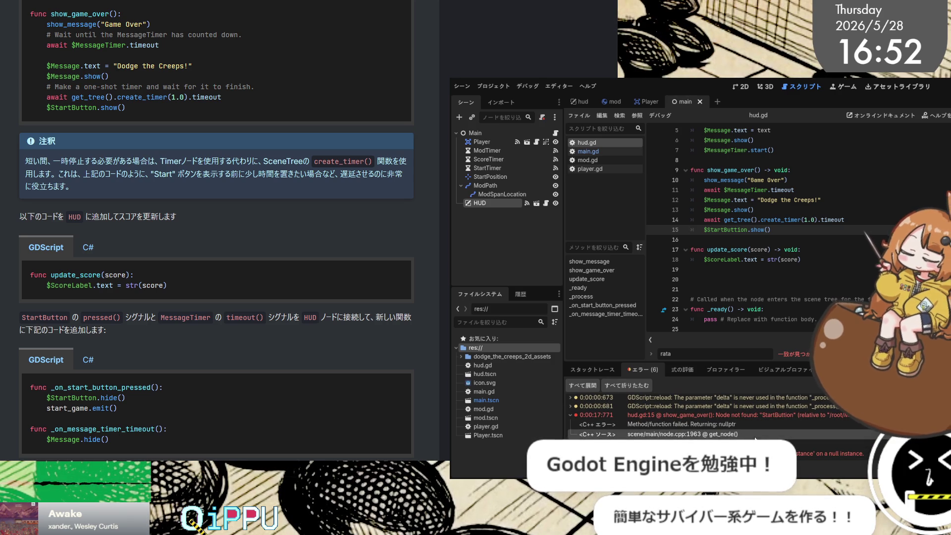
scroll(719, 416, "down", 1)
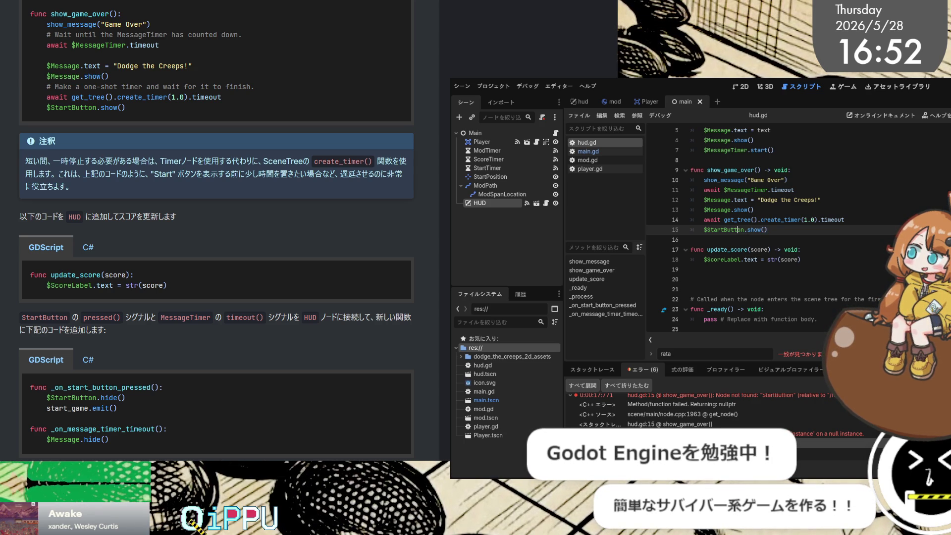
key("F5")
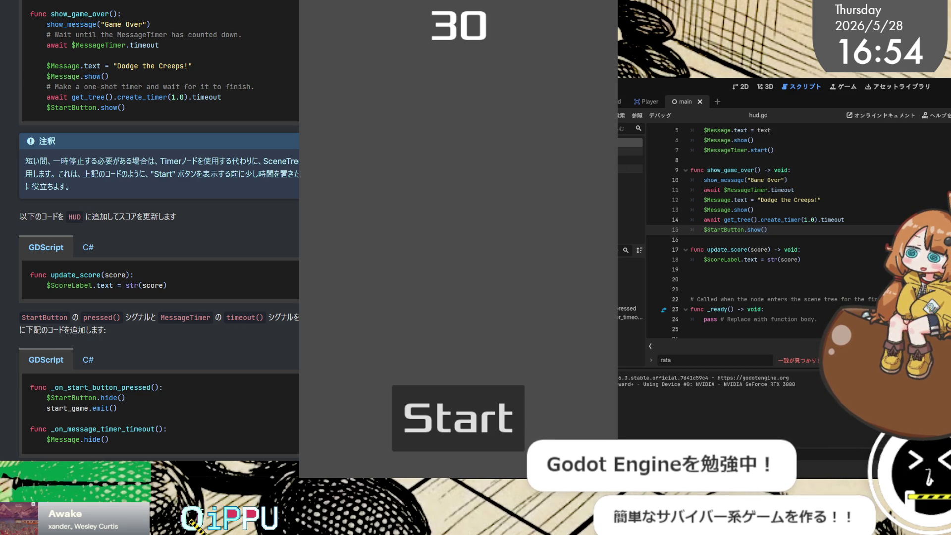
Step: Start a round and dodge creeps with the arrow keys until game over
left_click(454, 393)
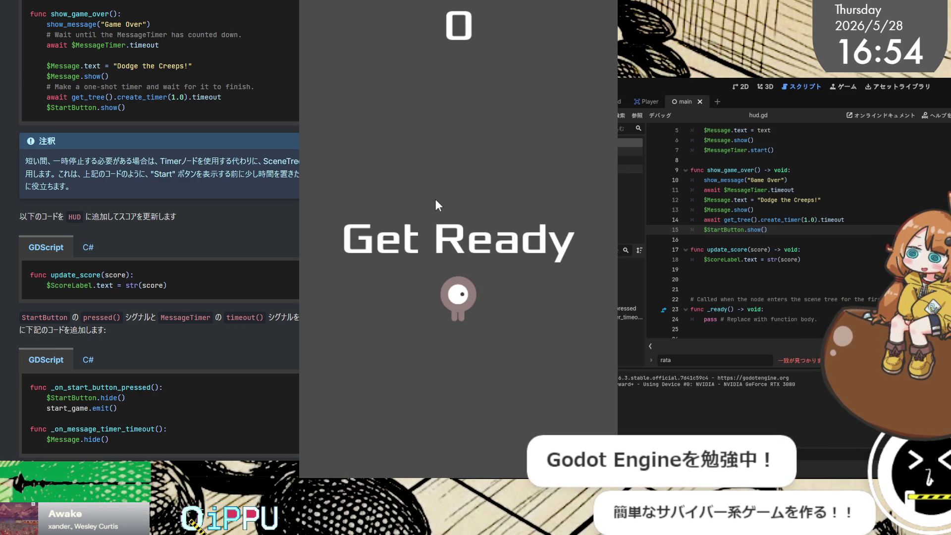
key("Up")
key("Left")
key("Right")
key("Down")
key("Left")
key("Up")
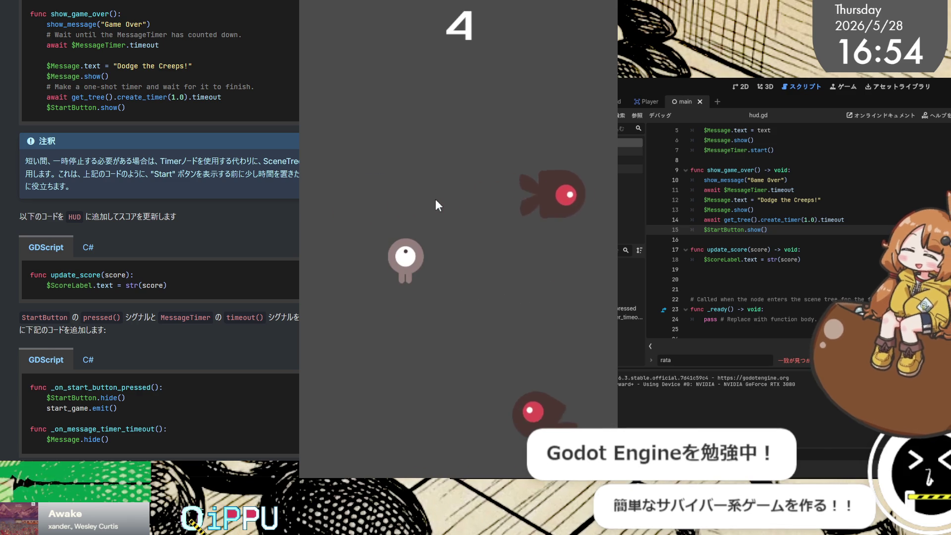
key("Right")
key("Up")
key("Left")
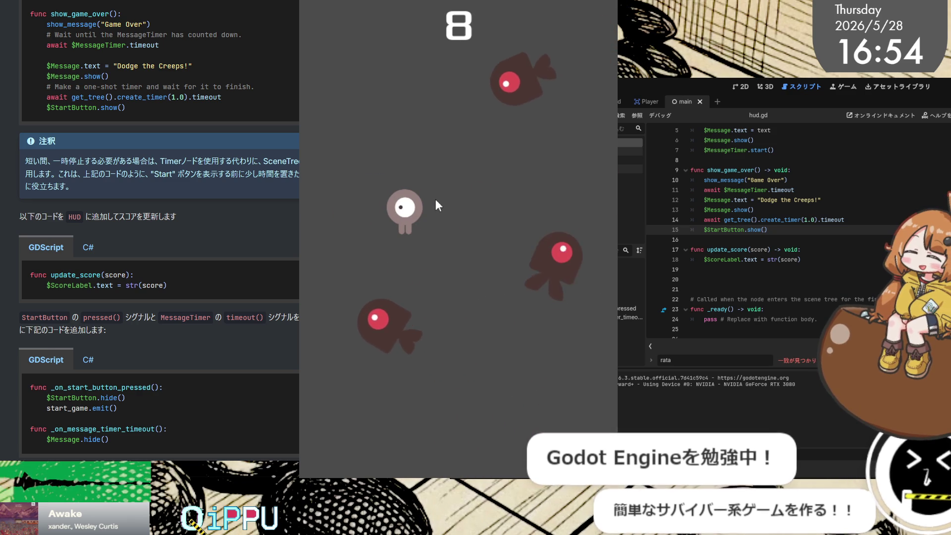
key("Right")
key("Down")
key("Right")
key("Up")
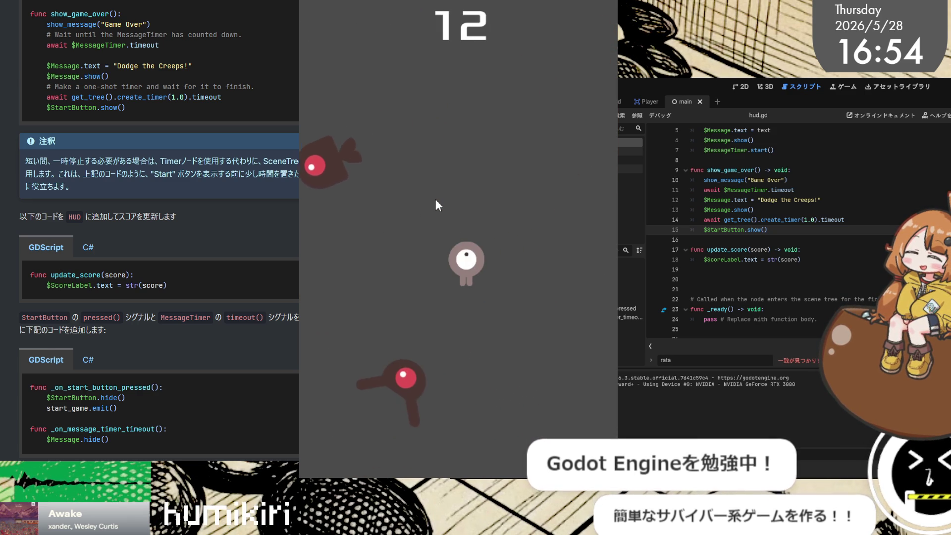
key("Left")
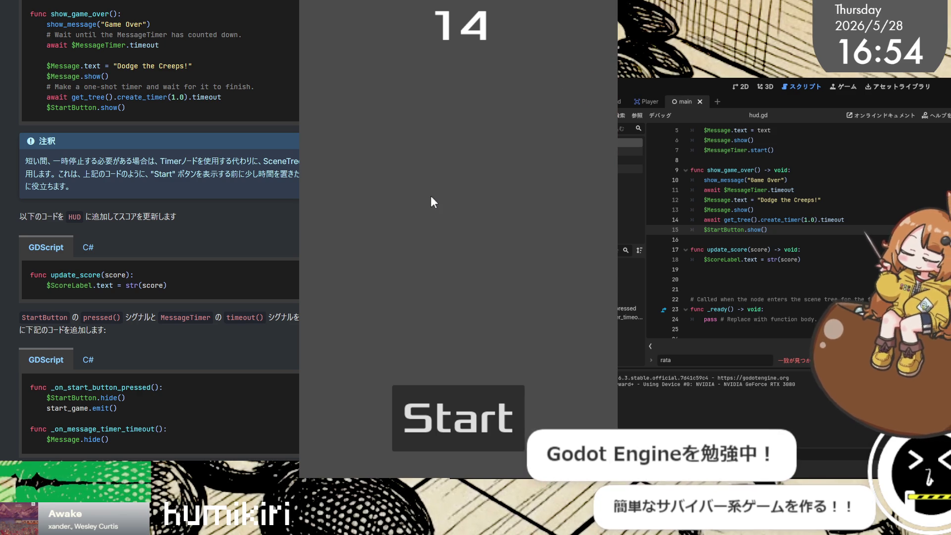
Step: Play three quick rounds, restarting from the Start button after each ends
left_click(485, 414)
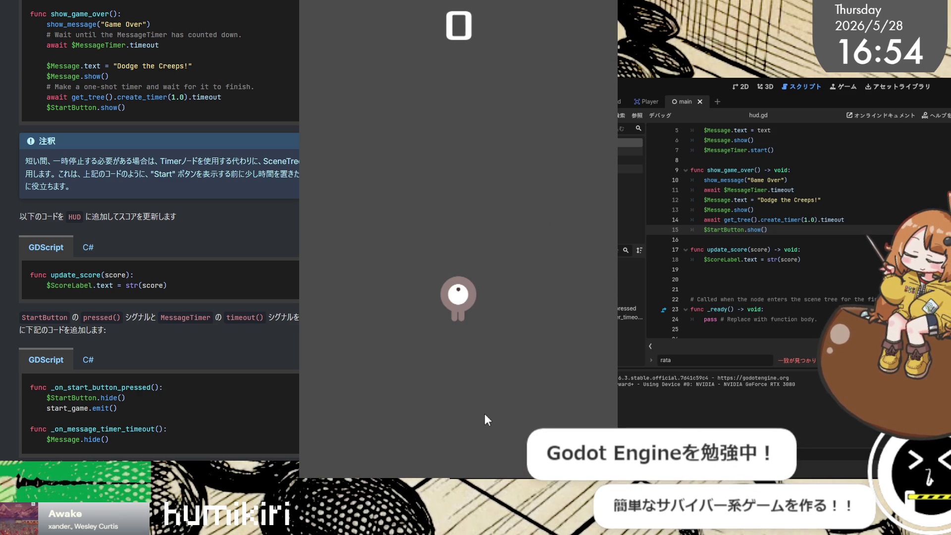
key("Up")
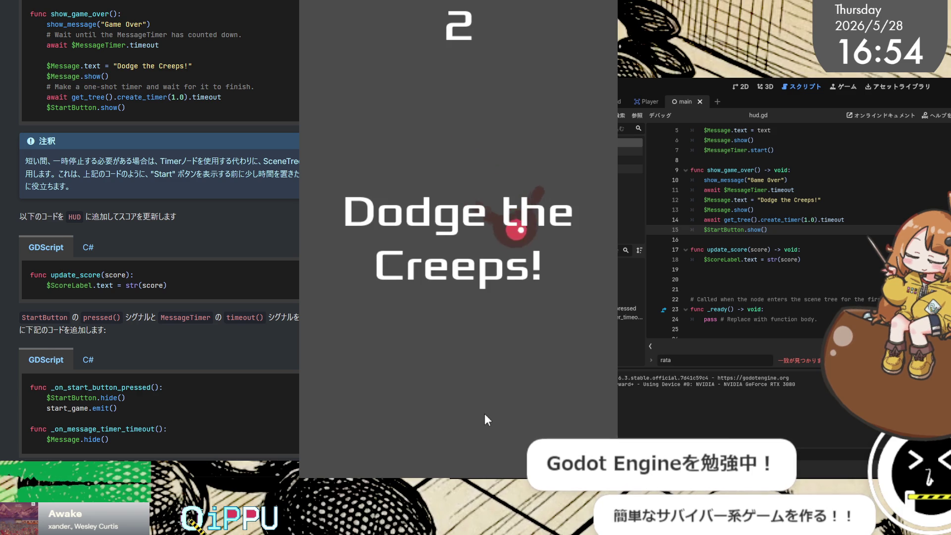
left_click(485, 423)
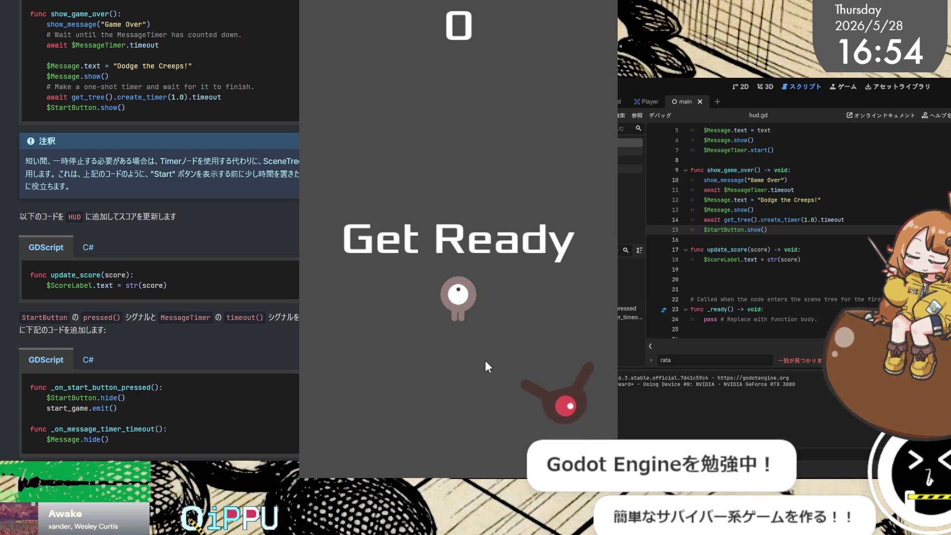
key("Down")
key("Right")
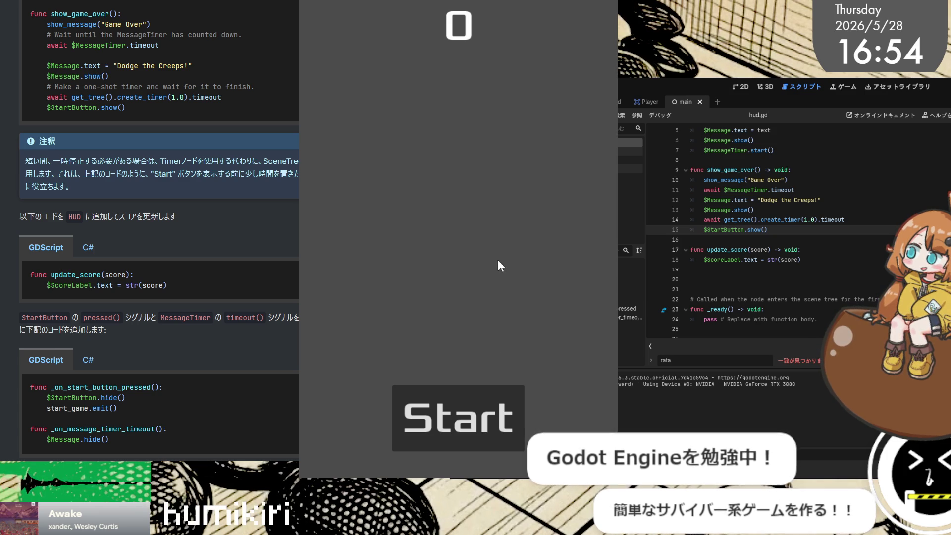
left_click(505, 394)
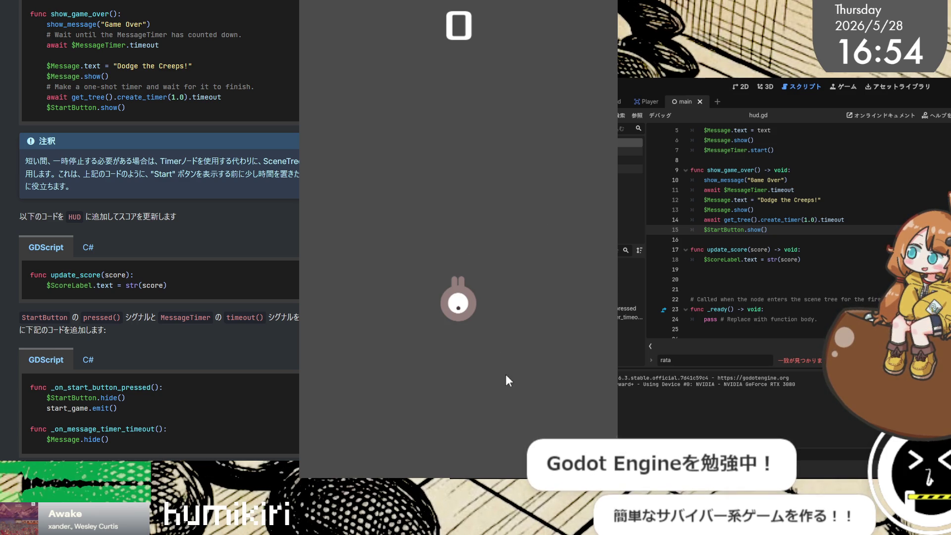
key("Left")
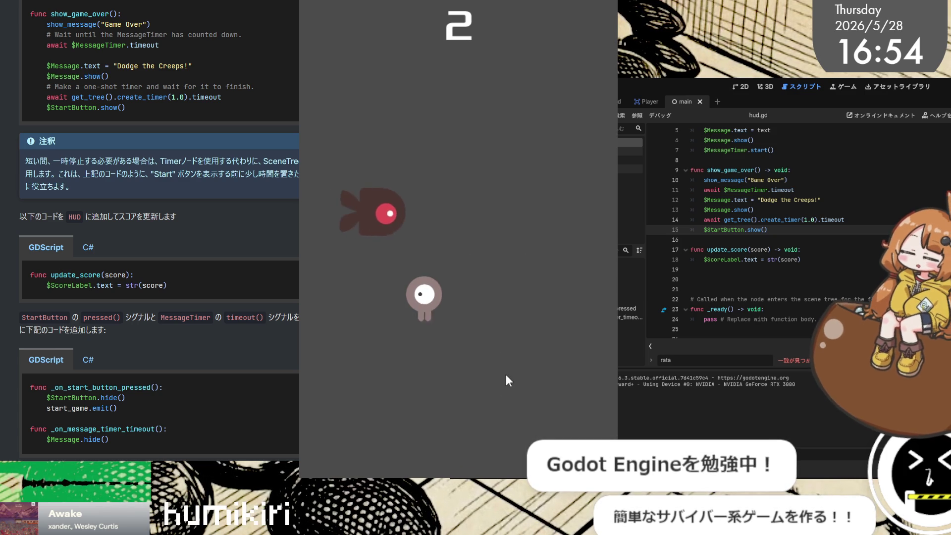
key("Right")
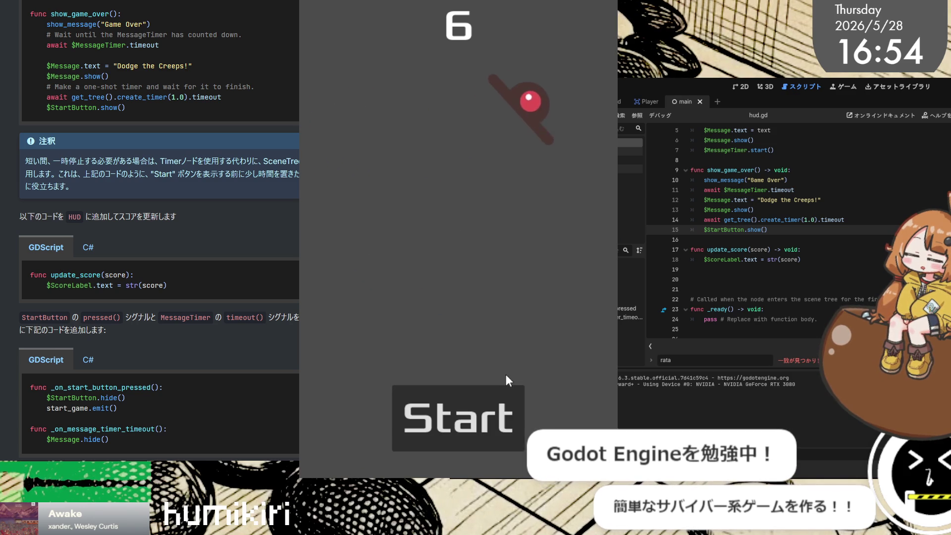
Step: Play a final round dodging creeps until it ends at a score of 22
left_click(514, 408)
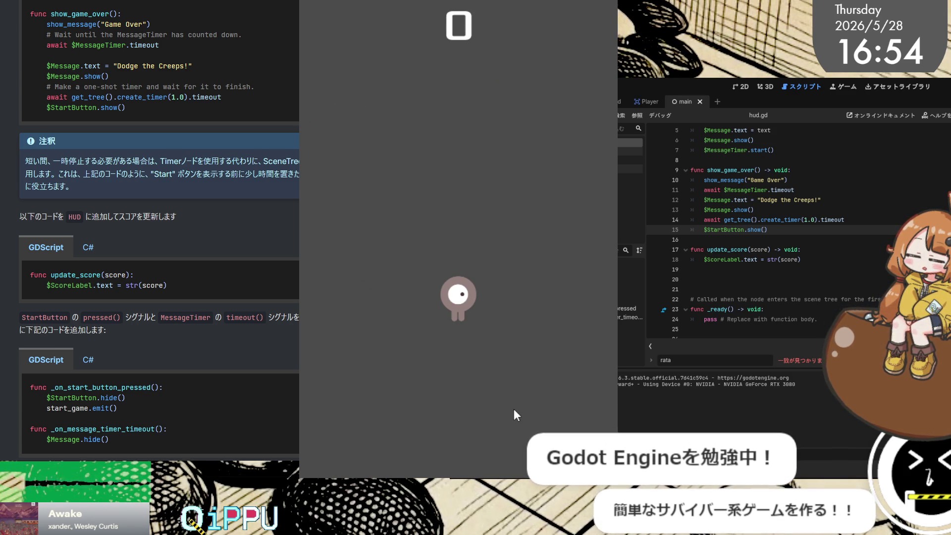
key("Down")
key("Right")
key("Down")
key("Left")
key("Up")
key("Right")
key("Down")
key("Left")
key("Up")
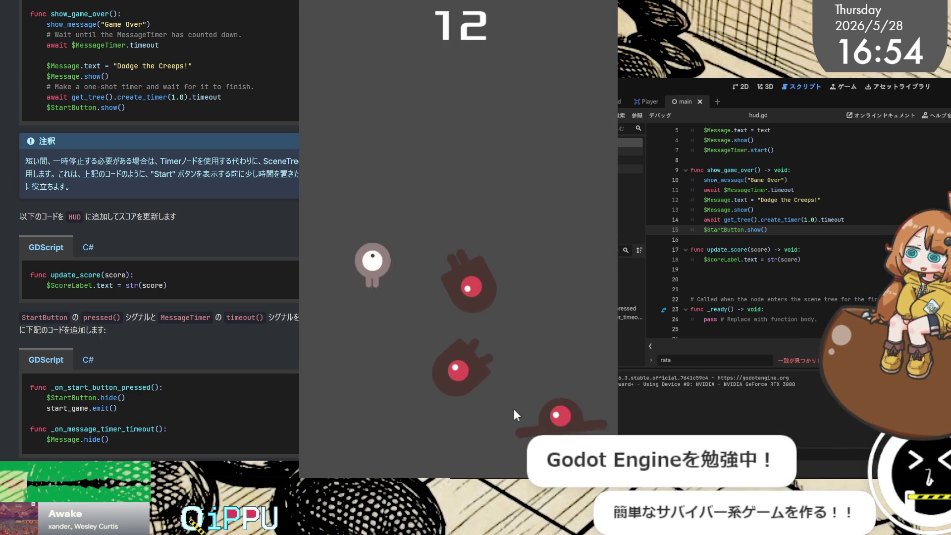
key("Right")
key("Up")
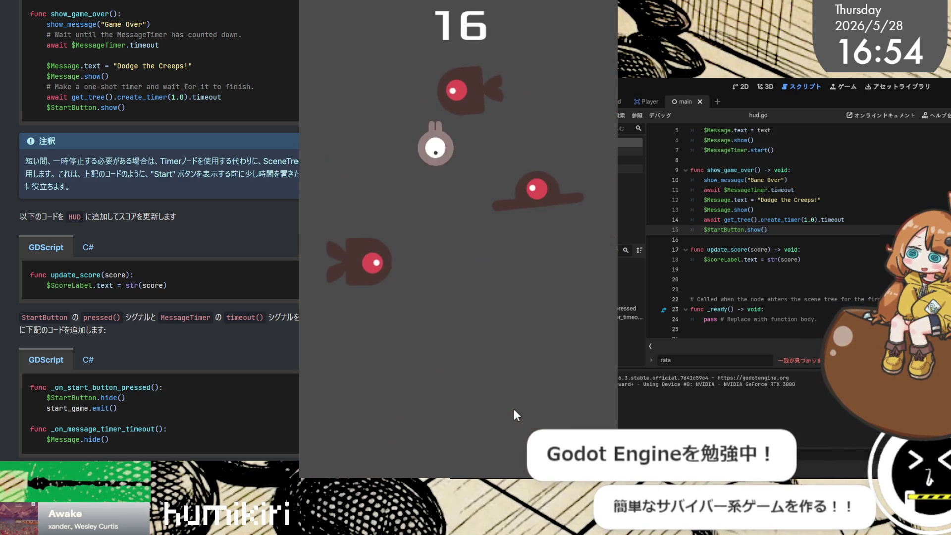
key("Down")
key("Left")
key("Right")
key("Up")
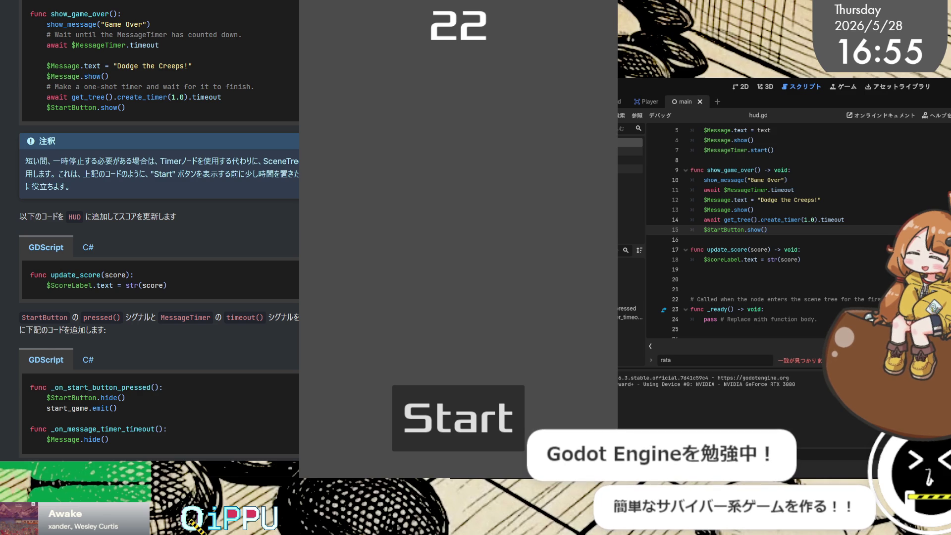
Step: Look up the body_entered signal in the docs and return to the first 2D game tutorial
scroll(877, 272, "up", 2)
key("Up")
key("Up")
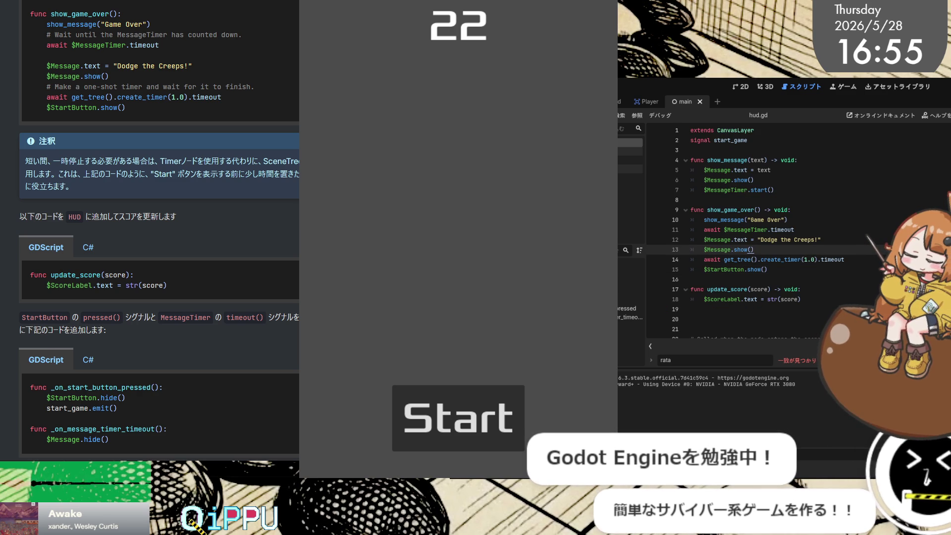
key("shift+F3")
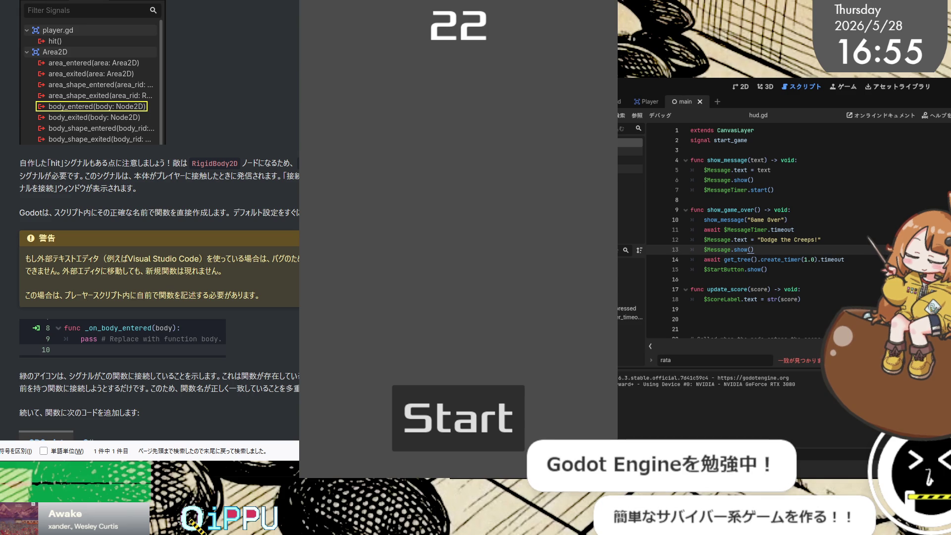
key("alt+Left")
scroll(214, 156, "up", 10)
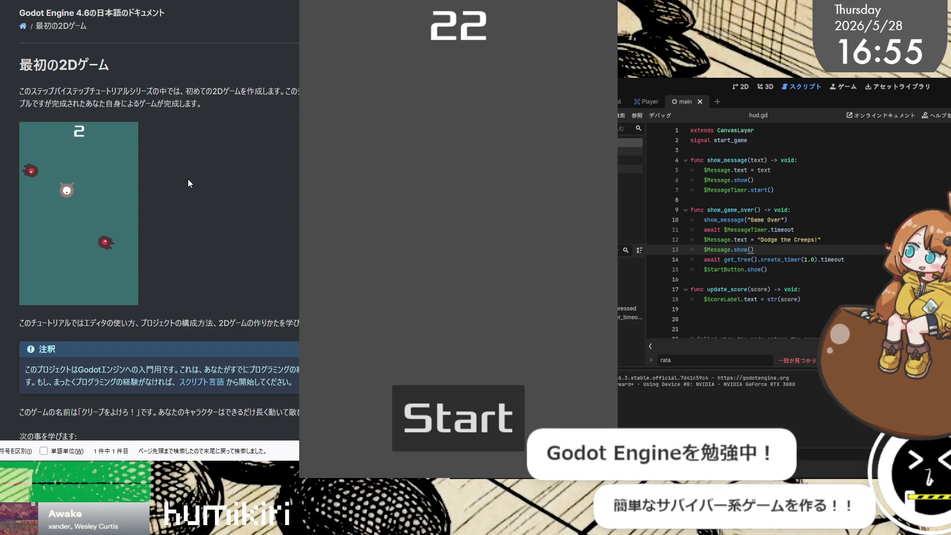
scroll(148, 223, "down", 1)
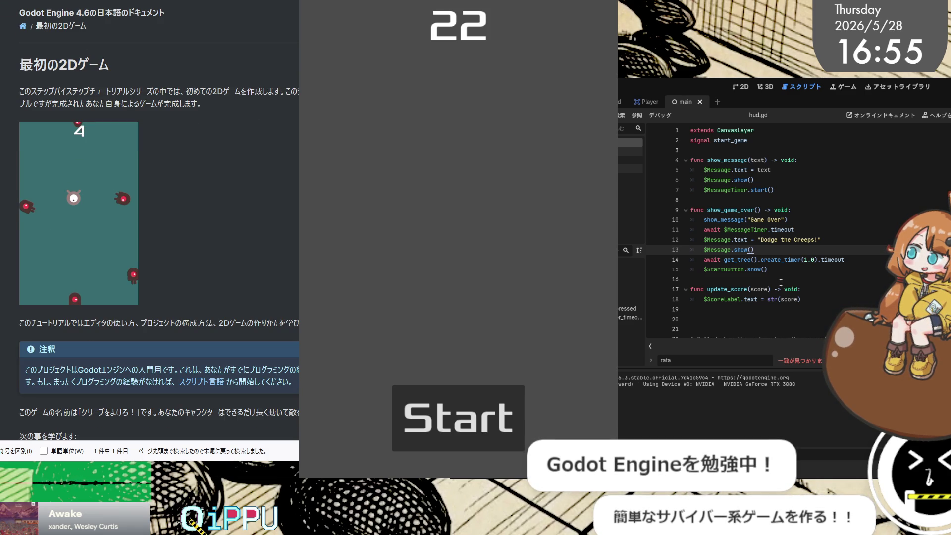
left_click(776, 200)
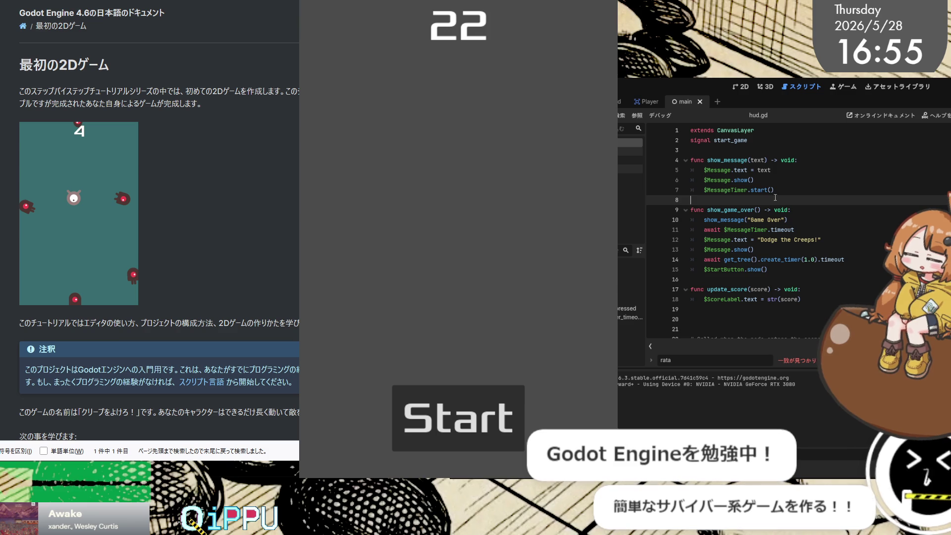
Step: Read main.gd's scoring code with the caret on line 29 (score += 1)
left_click(630, 152)
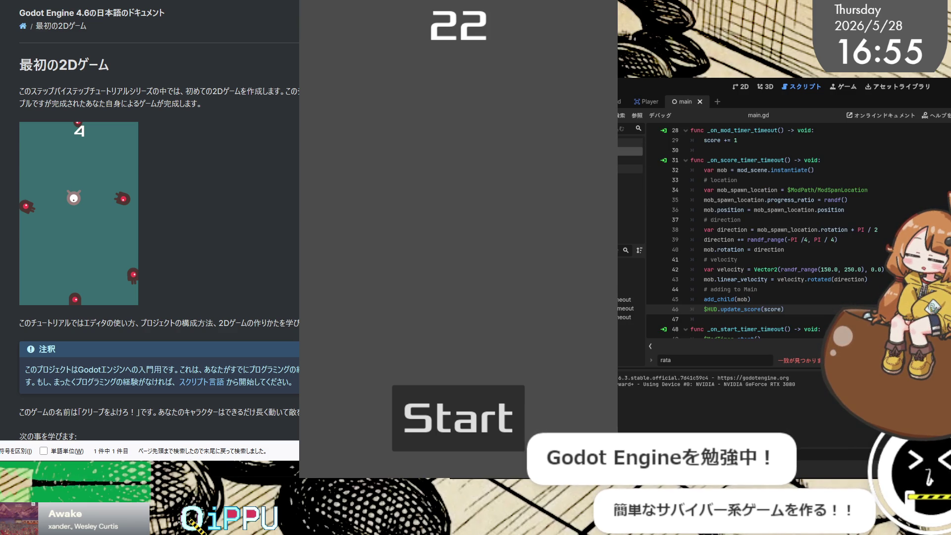
scroll(763, 233, "up", 5)
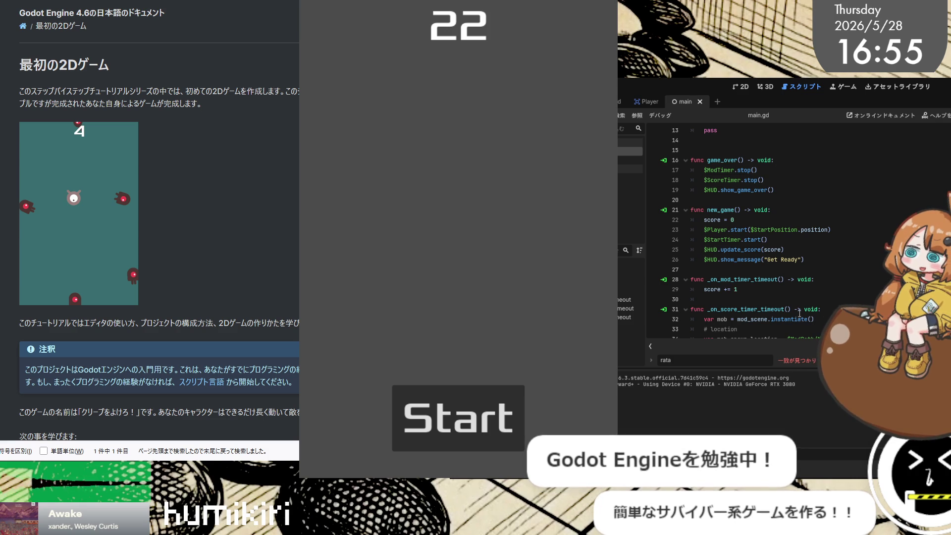
scroll(799, 312, "up", 4)
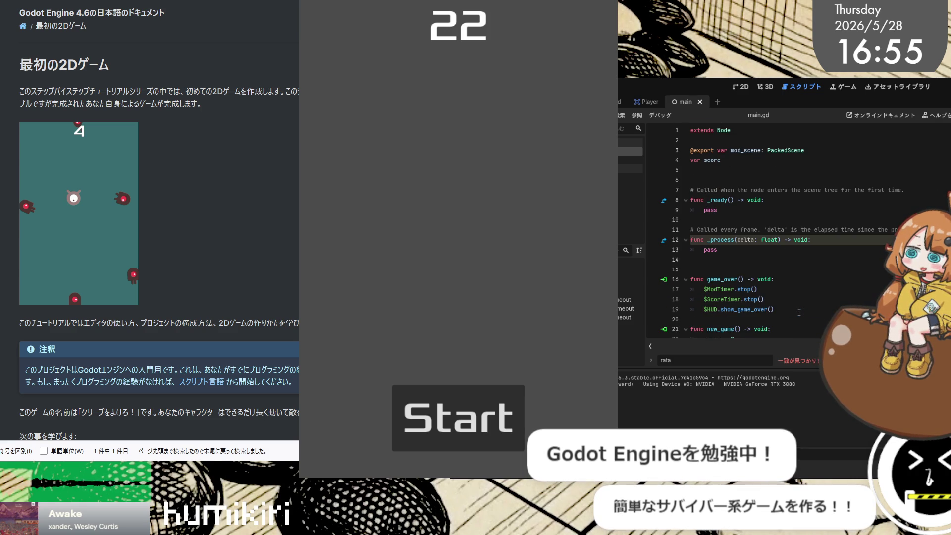
scroll(799, 313, "down", 10)
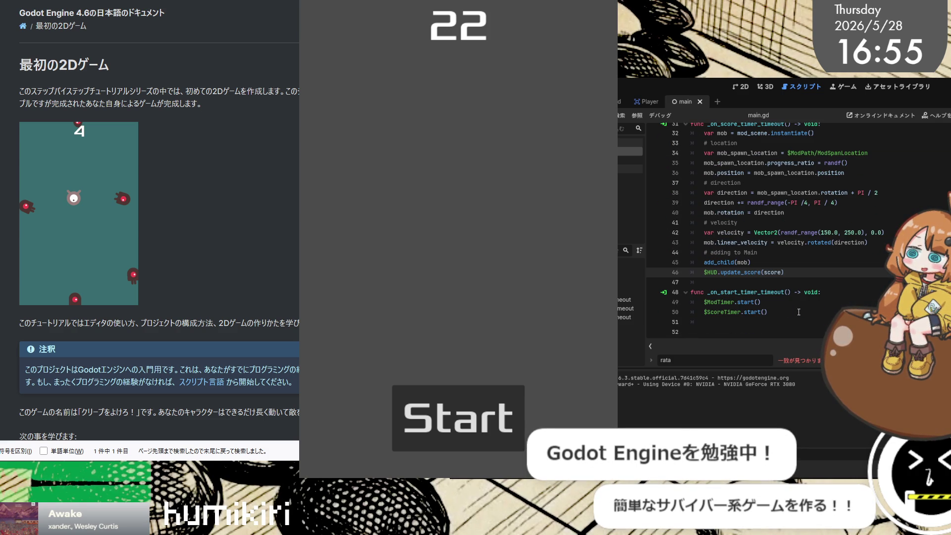
scroll(799, 313, "up", 8)
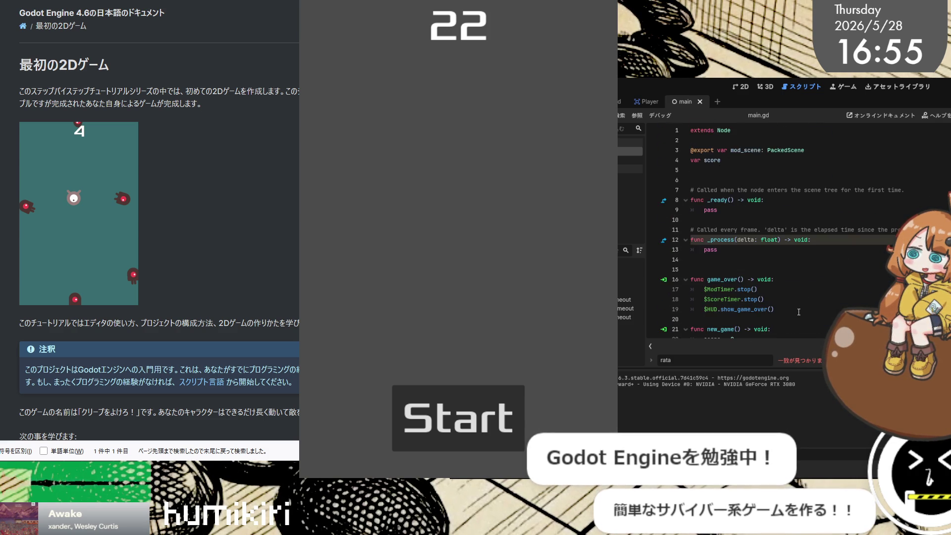
scroll(799, 312, "down", 1)
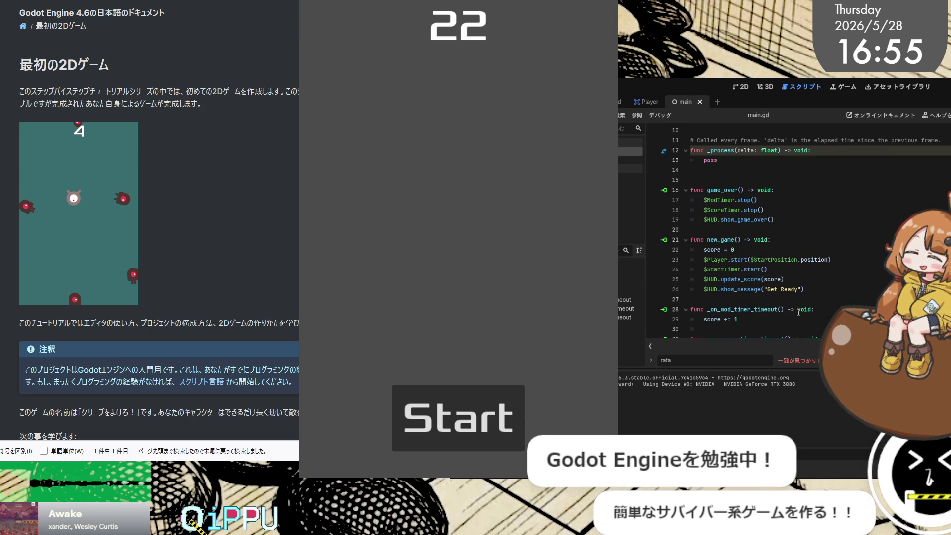
scroll(799, 313, "down", 3)
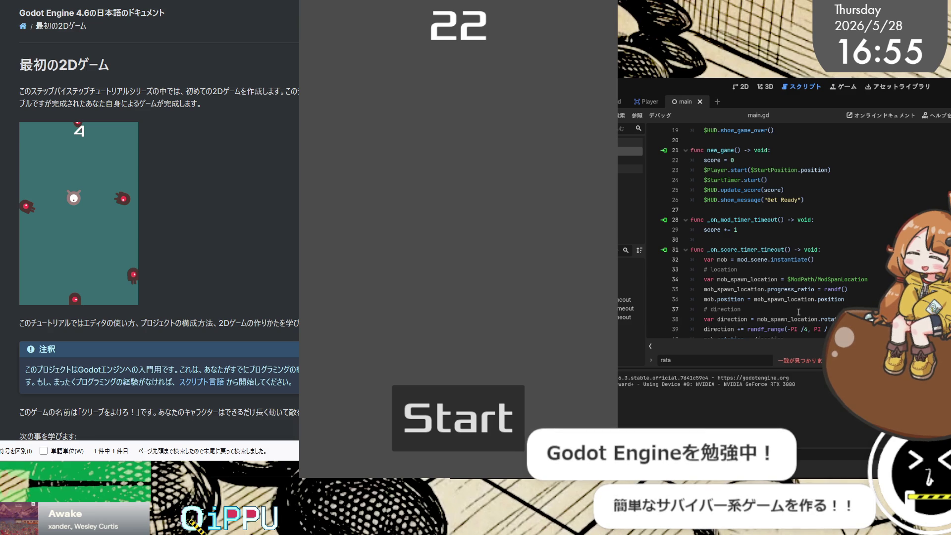
left_click(778, 232)
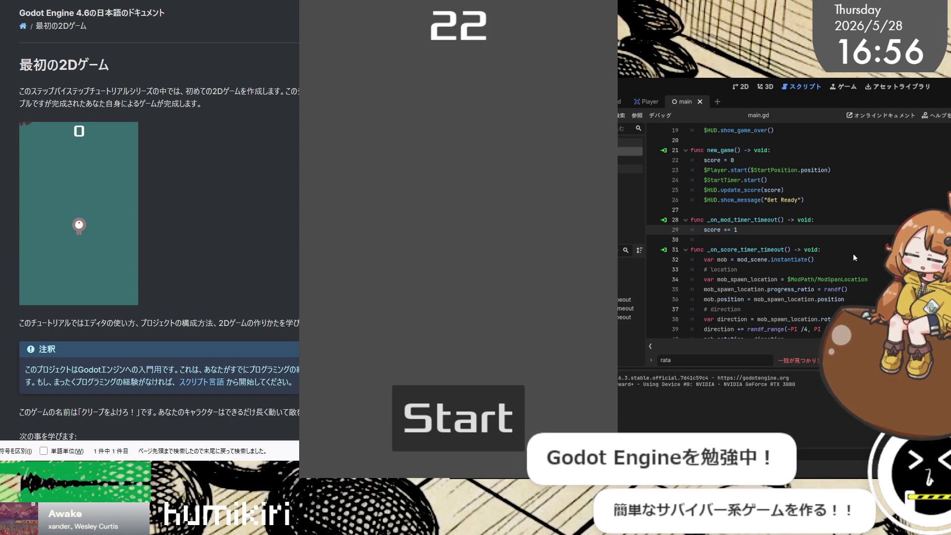
scroll(280, 155, "down", 15)
scroll(280, 156, "up", 15)
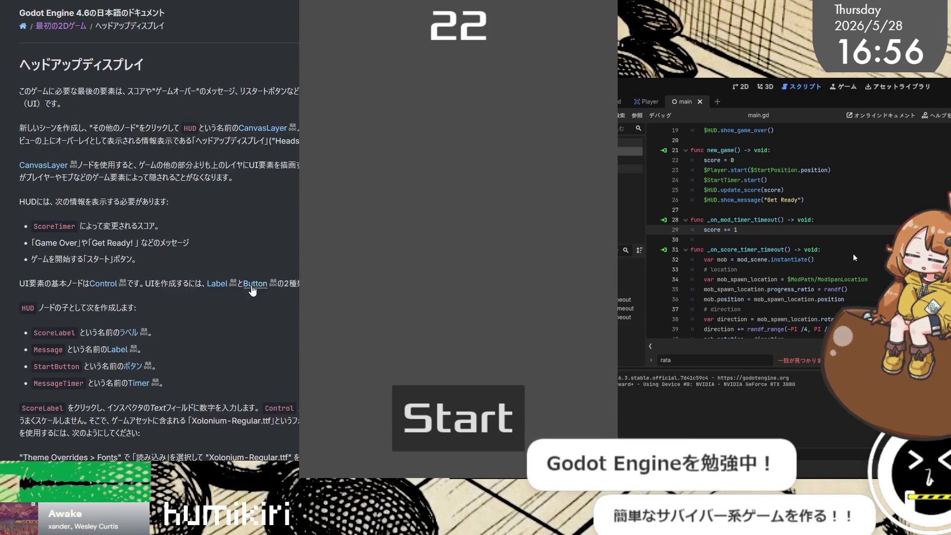
Step: Select the score += 1 line in the tutorial and return to the editor
scroll(121, 189, "down", 5)
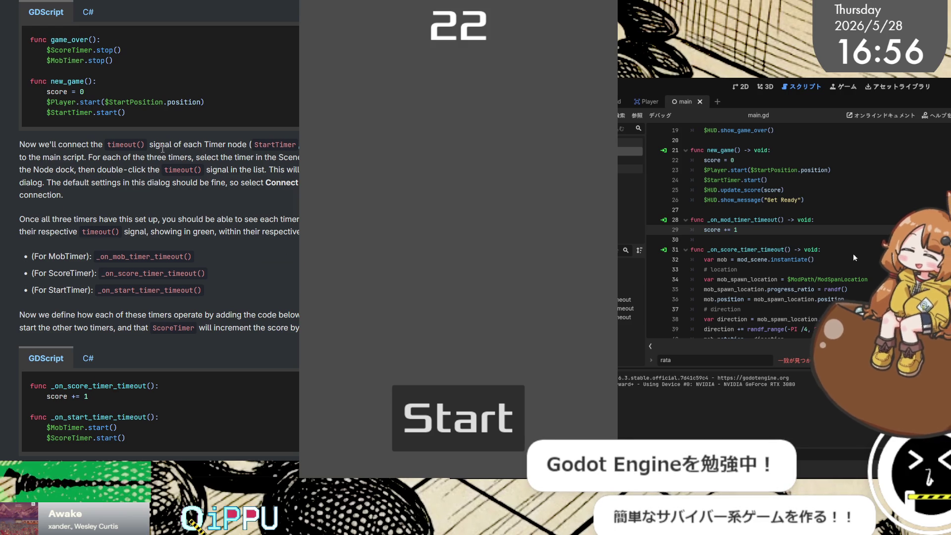
scroll(169, 154, "down", 4)
left_click_drag(88, 183, 9, 186)
key("alt+Tab")
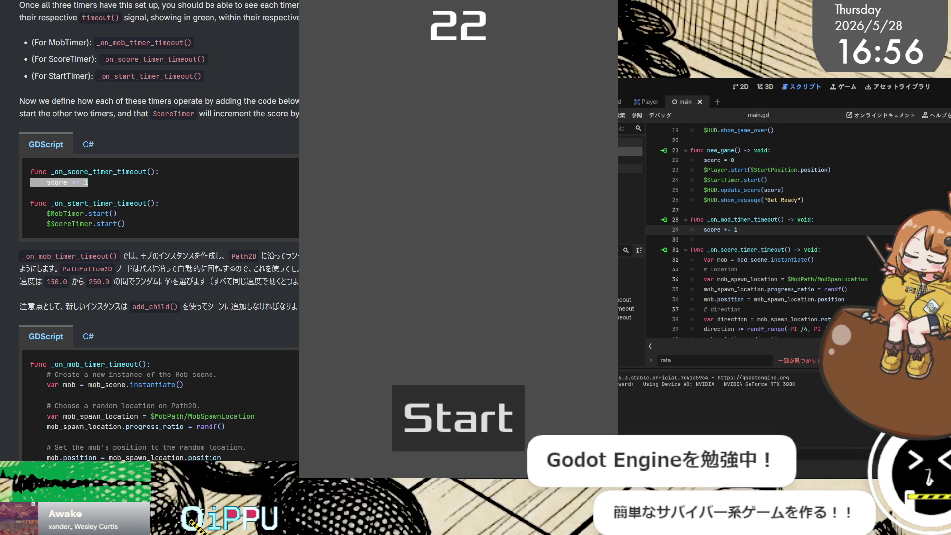
Step: Stop the running game, relaunch it with F5, and stop it again
key("F8")
key("F5")
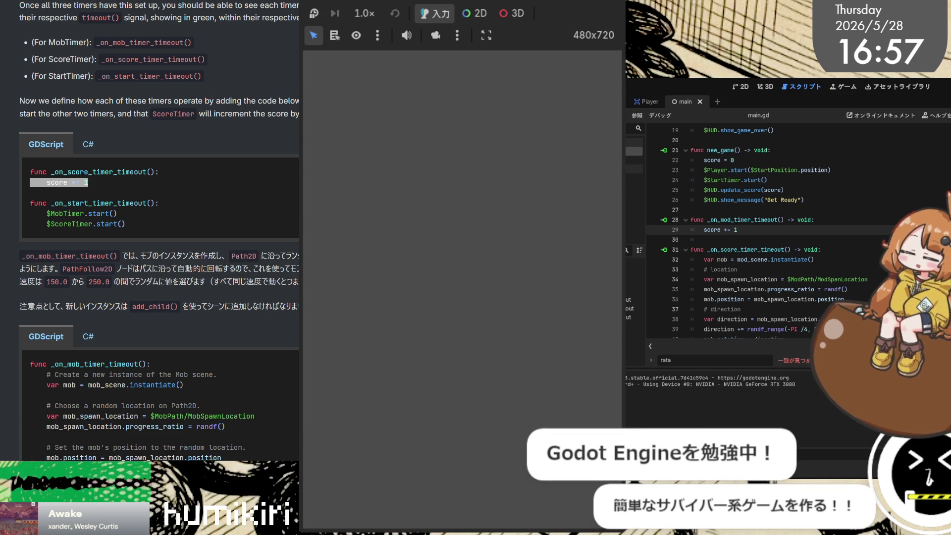
key("F8")
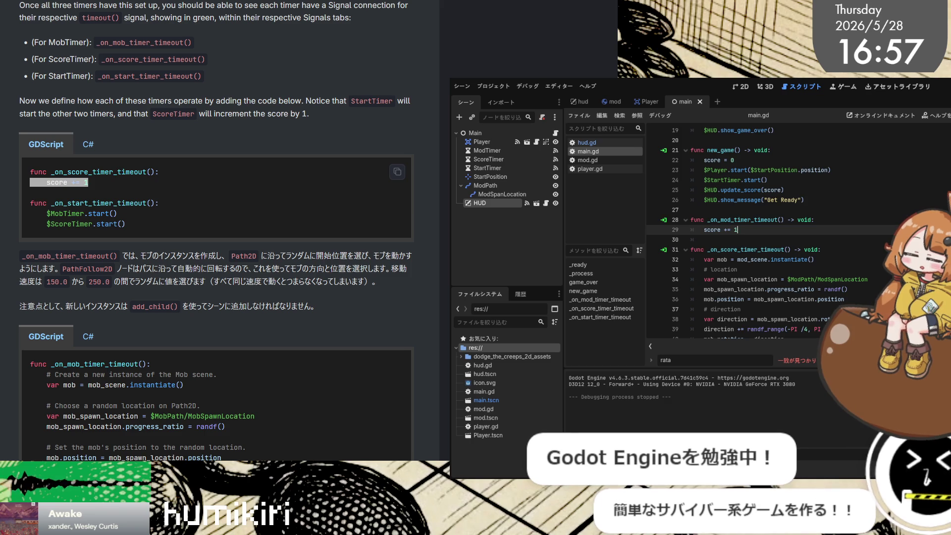
Step: Change line 29 of main.gd to score += 2 and run the game to test it
scroll(773, 227, "down", 4)
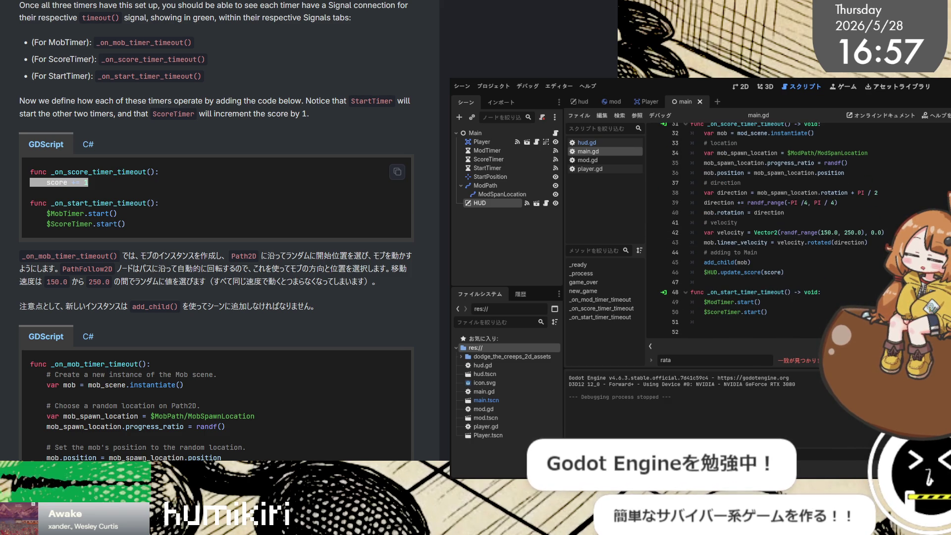
scroll(773, 228, "up", 10)
scroll(773, 227, "down", 10)
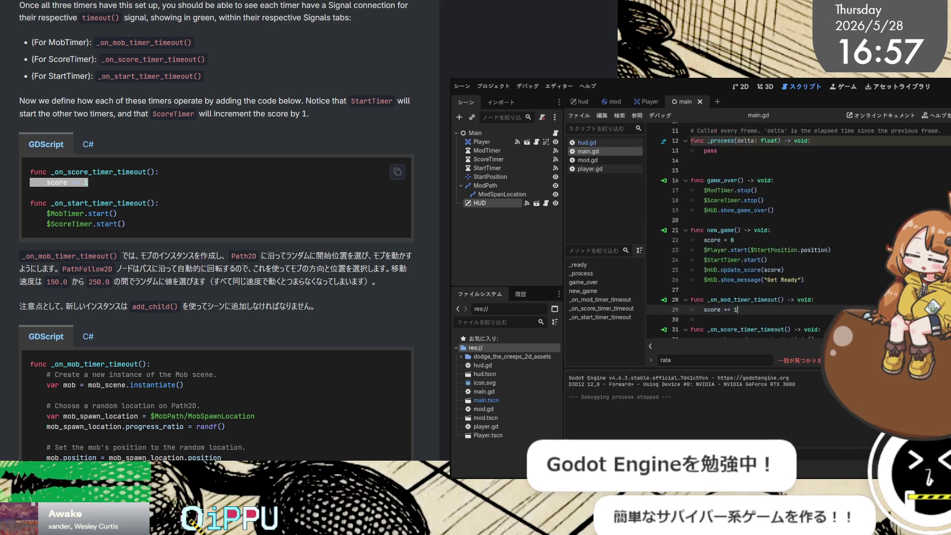
scroll(773, 227, "up", 7)
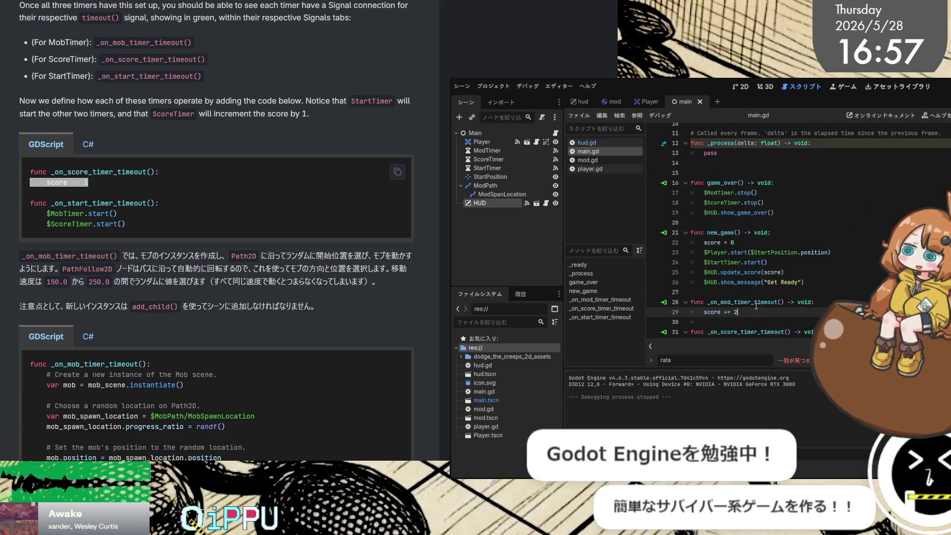
key("F5")
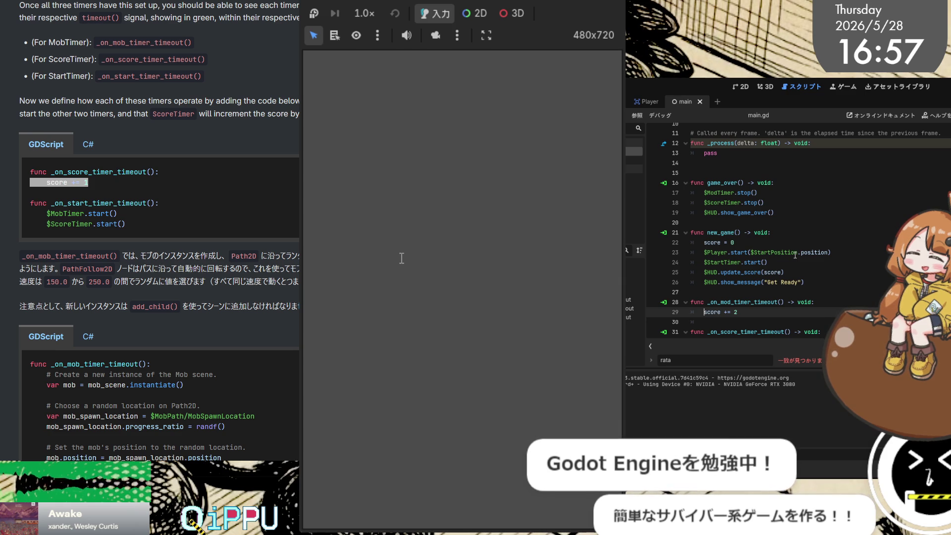
Step: Select the word score in main.gd and search the script for it
scroll(829, 253, "down", 7)
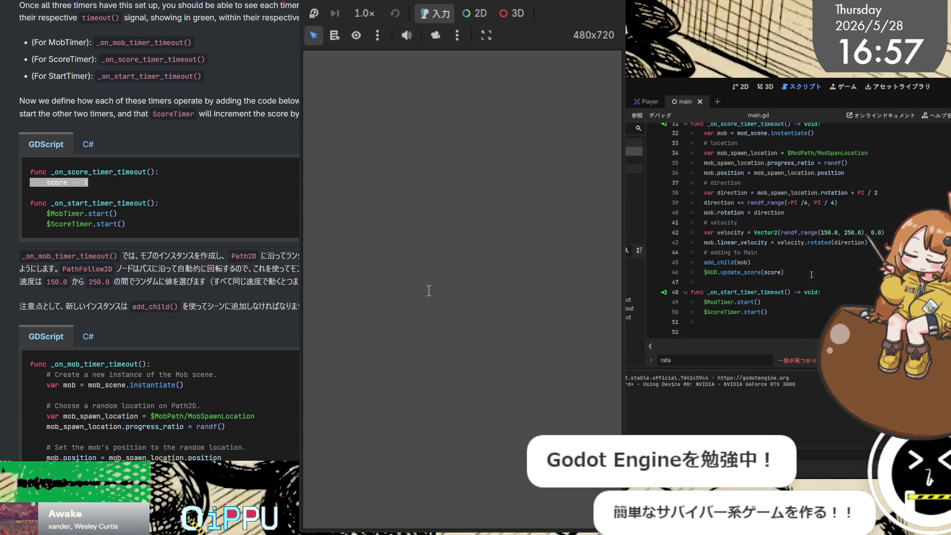
scroll(829, 260, "up", 10)
scroll(768, 292, "down", 2)
double_click(715, 279)
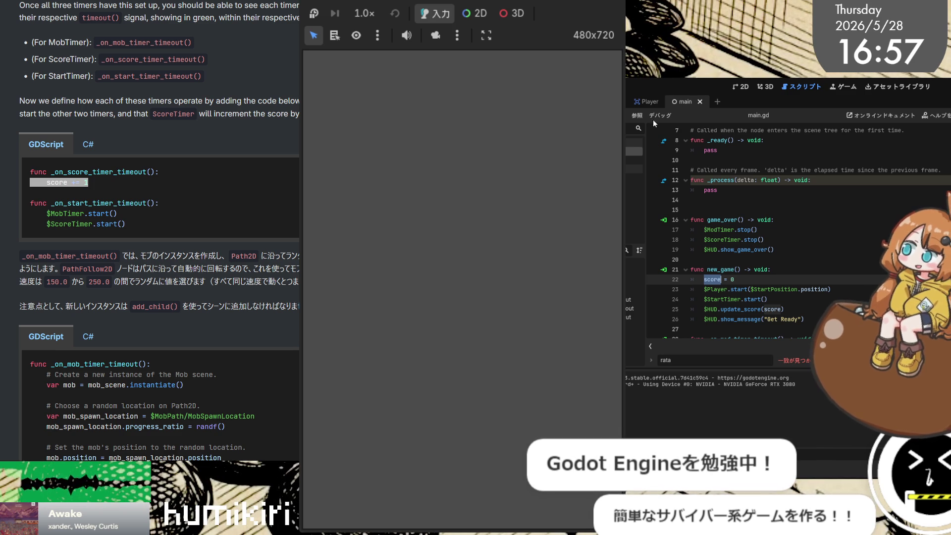
key("ctrl+f")
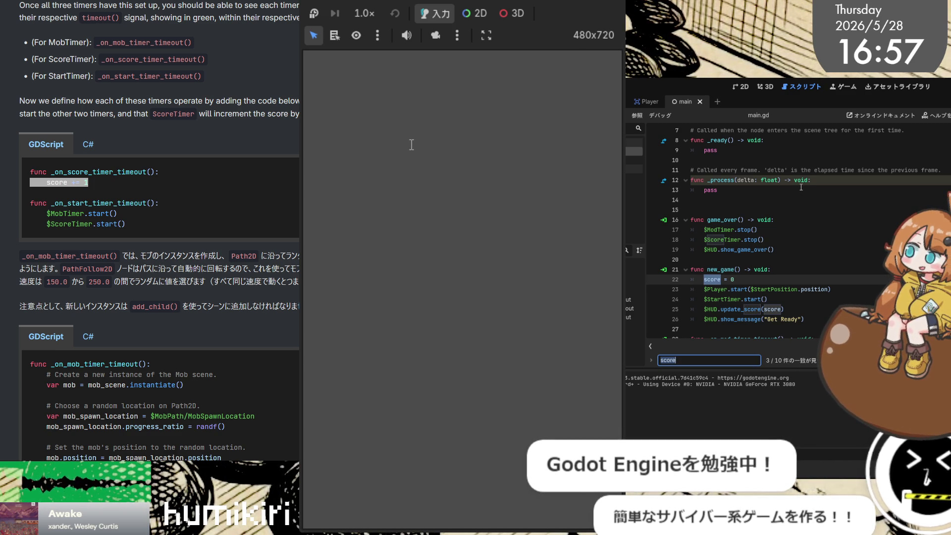
Step: Change line 29 back from score += 2 to score += 1
scroll(801, 187, "down", 2)
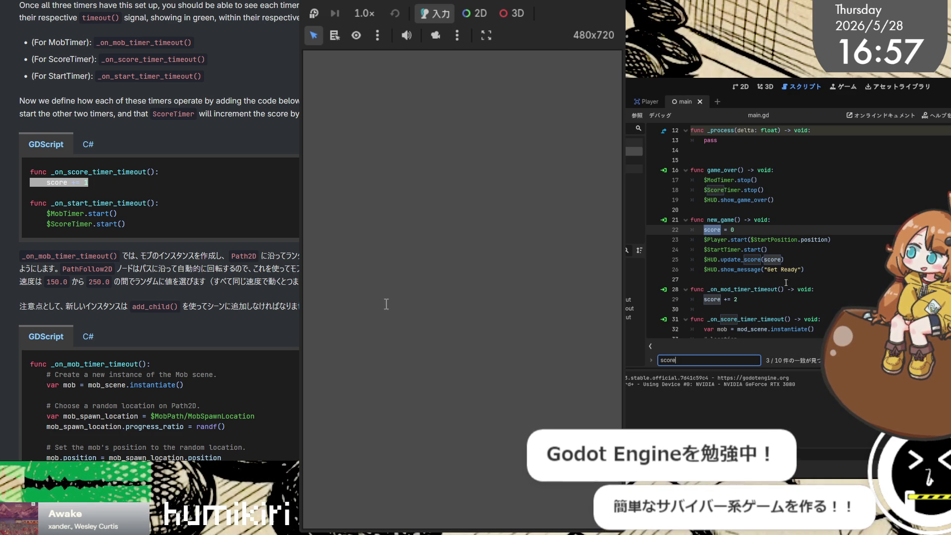
left_click(752, 297)
key("BackSpace")
type("1")
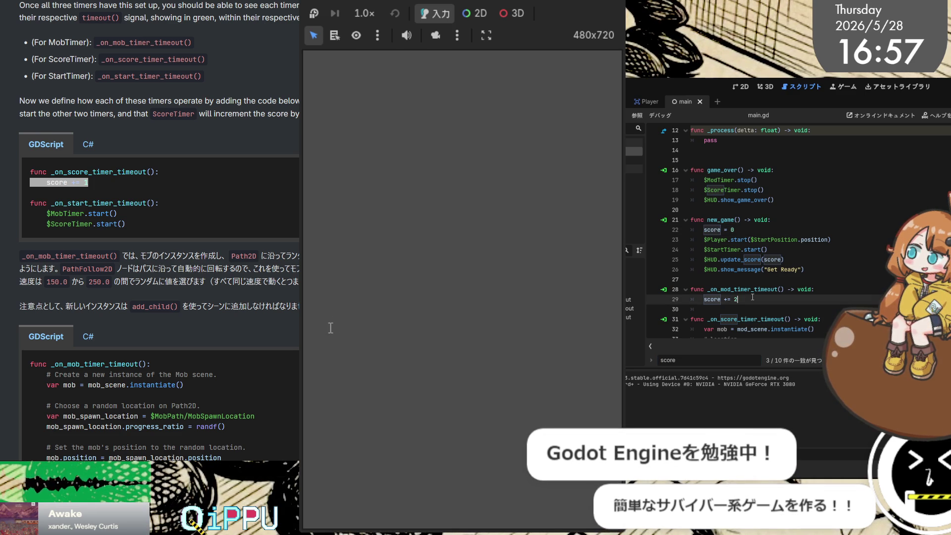
Step: Step through the remaining score matches in the search results
left_click(735, 364)
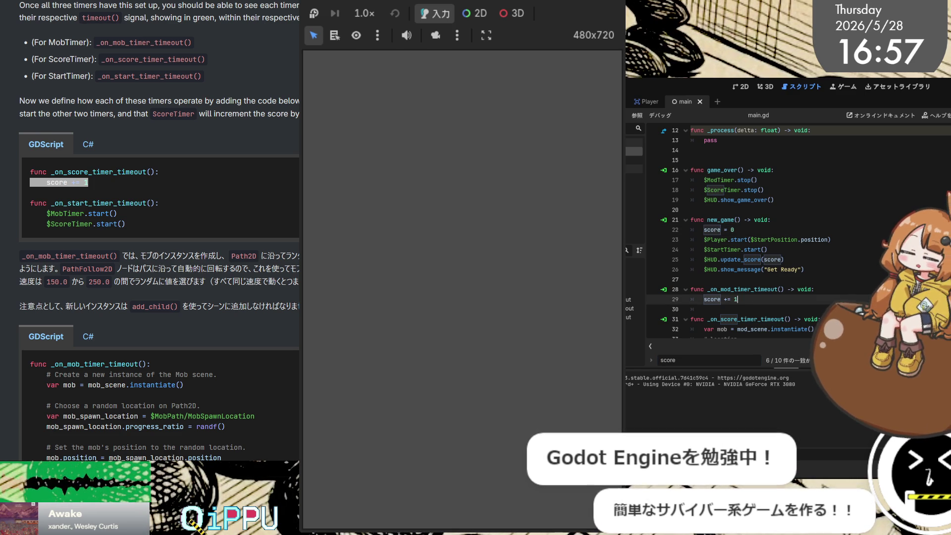
key("Return")
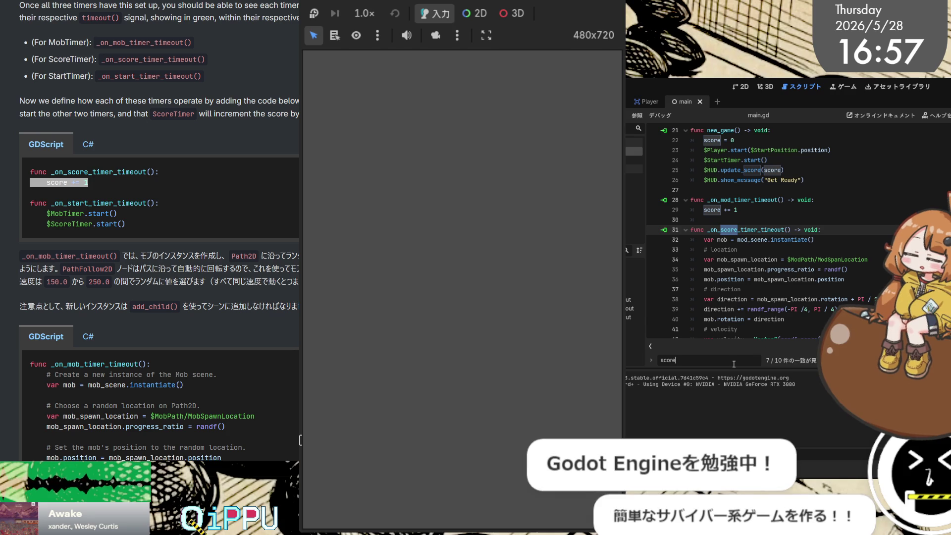
key("Return")
key("Return")
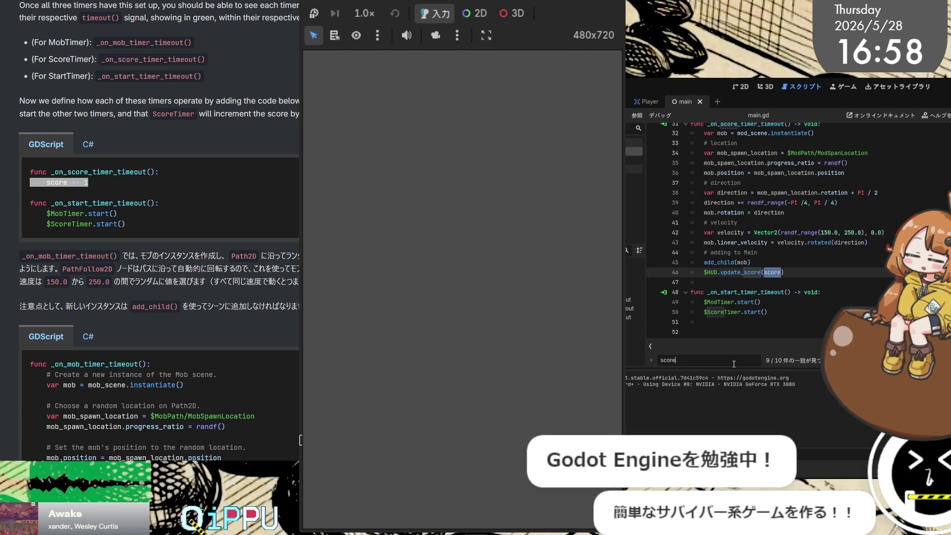
key("Return")
key("Return")
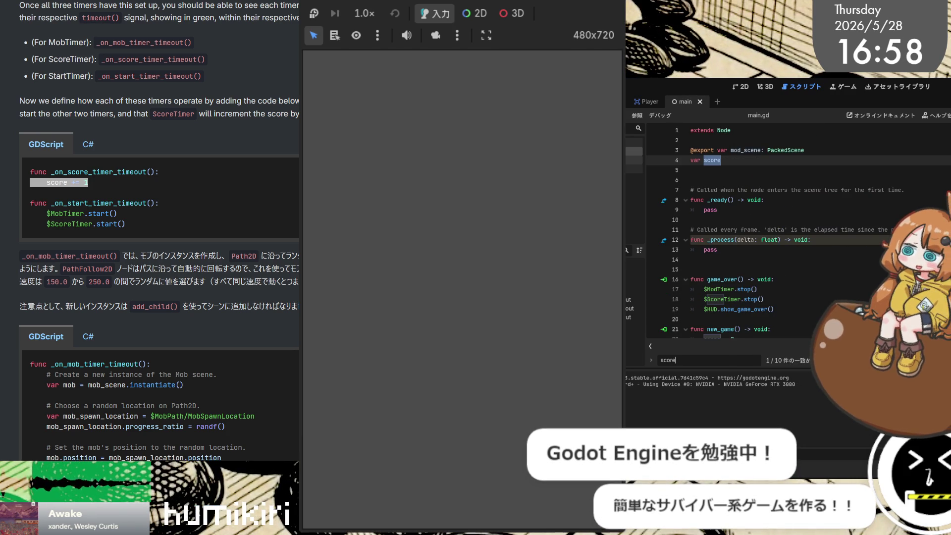
Step: Browse hud.gd, then mod.gd, then player.gd, placing the caret at the end of line 7
left_click(634, 143)
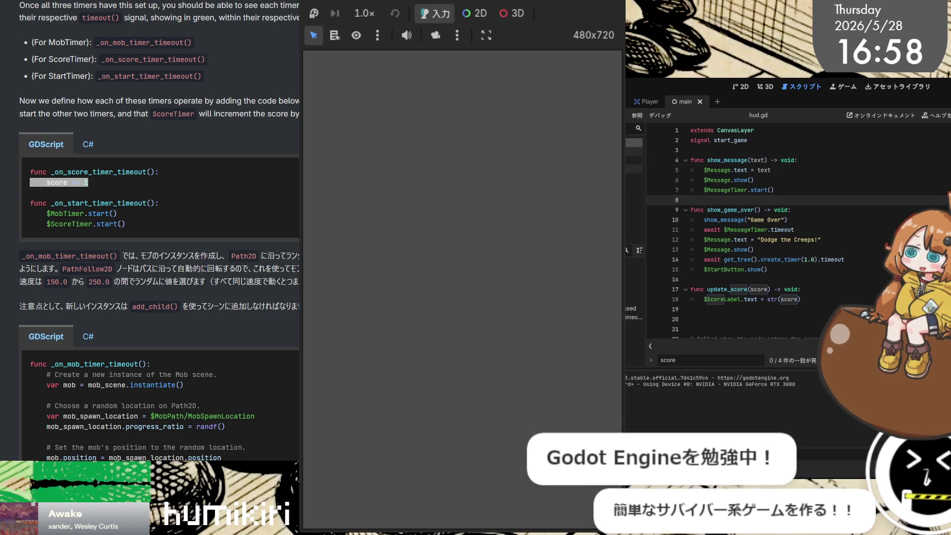
scroll(682, 184, "down", 5)
left_click(841, 230)
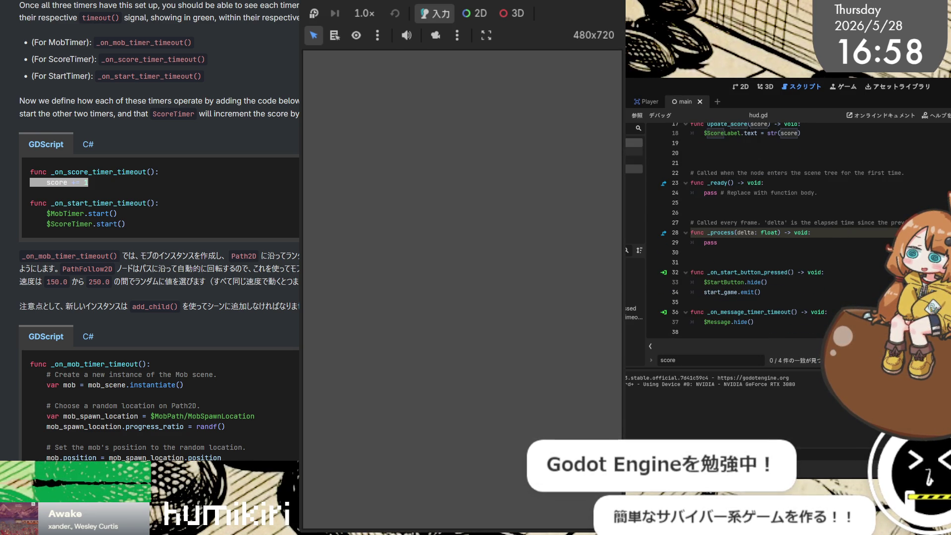
left_click(635, 160)
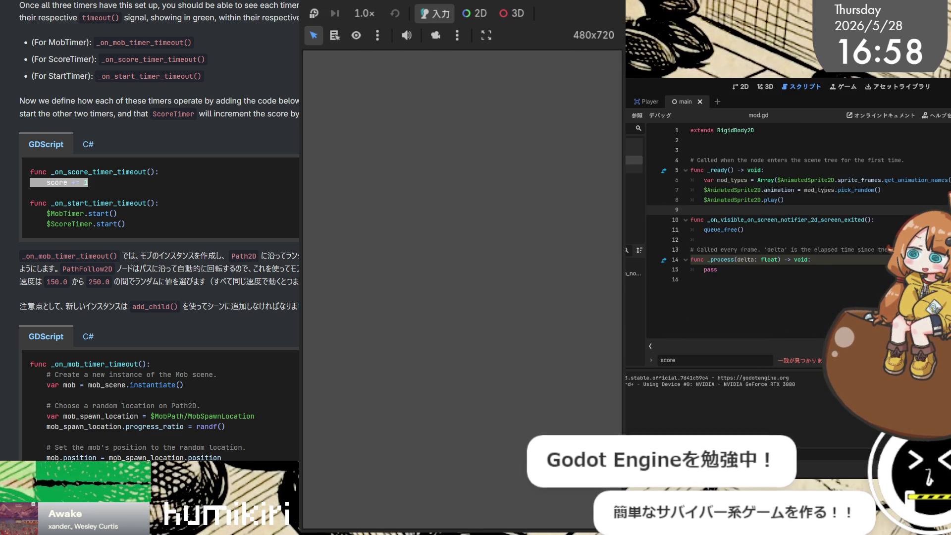
left_click(634, 169)
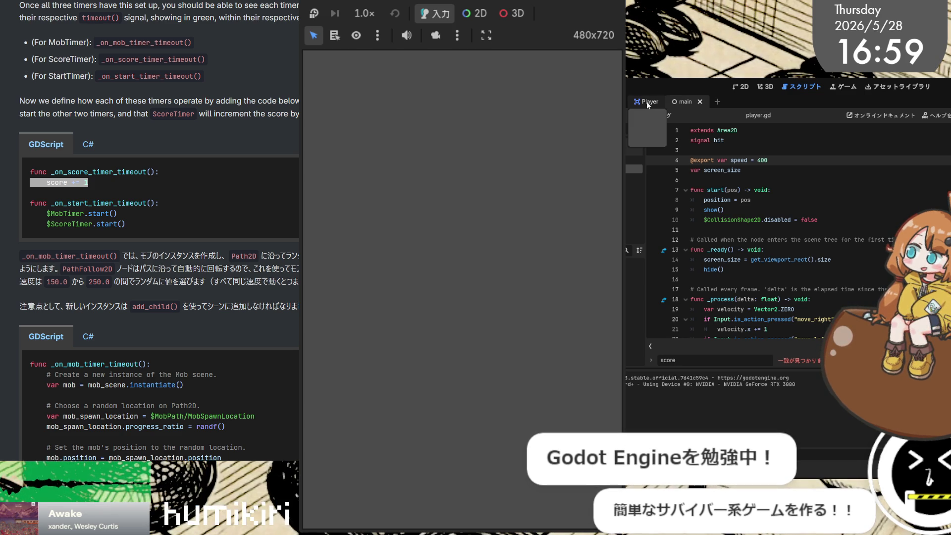
left_click(809, 195)
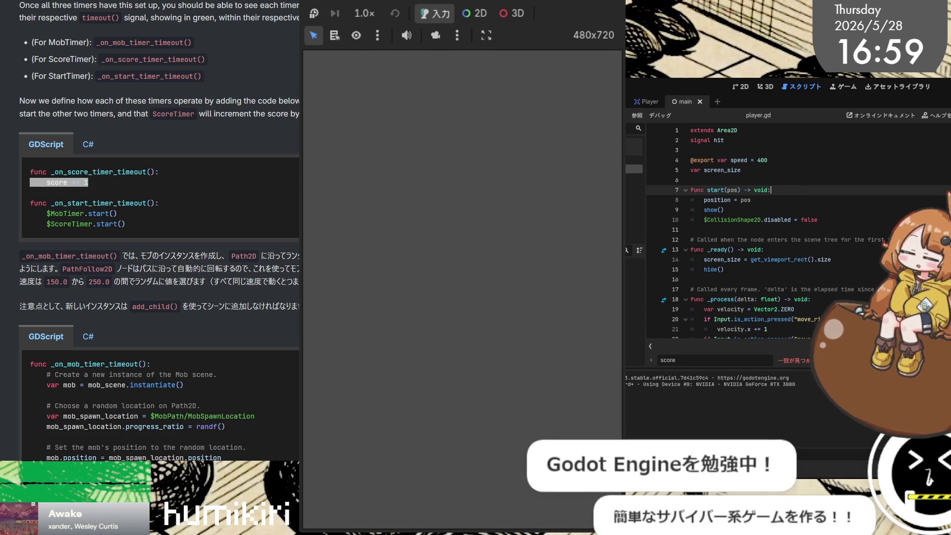
key("alt+Tab")
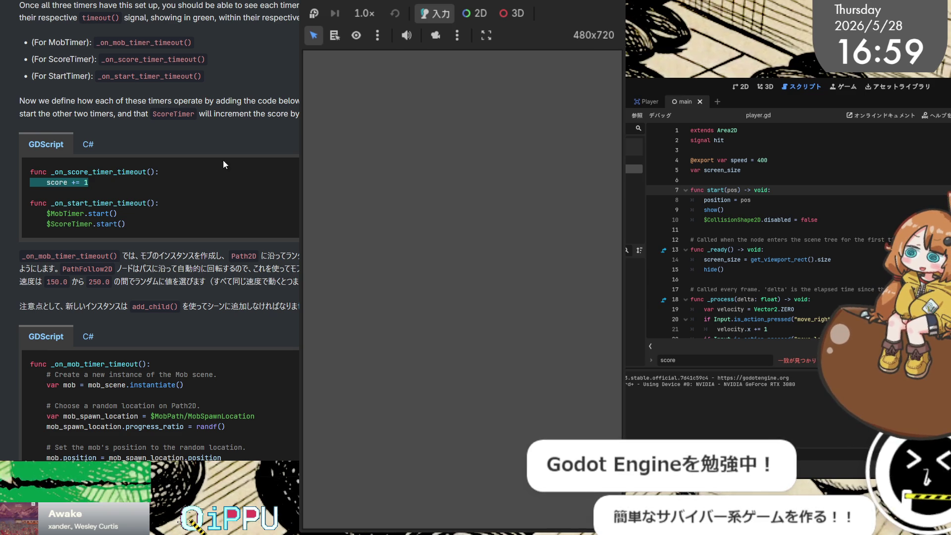
scroll(236, 173, "down", 4)
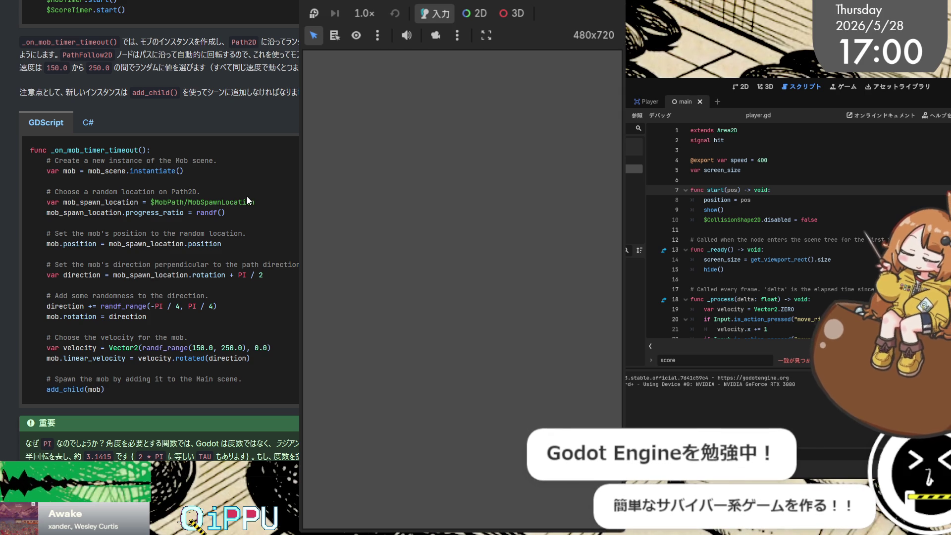
mouse_move(140, 42)
left_mouse_down()
mouse_move(297, 54)
mouse_move(298, 68)
mouse_move(9, 38)
left_mouse_up()
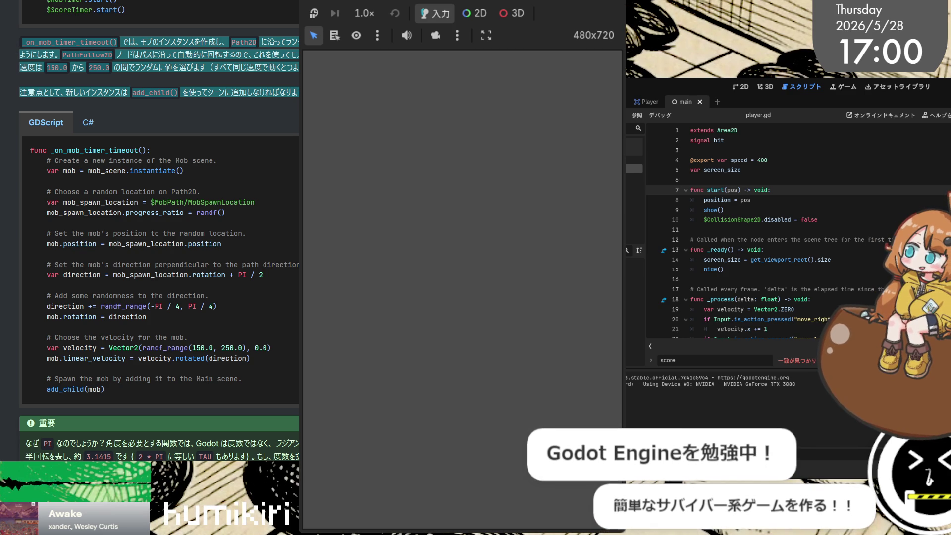
key("alt+Tab")
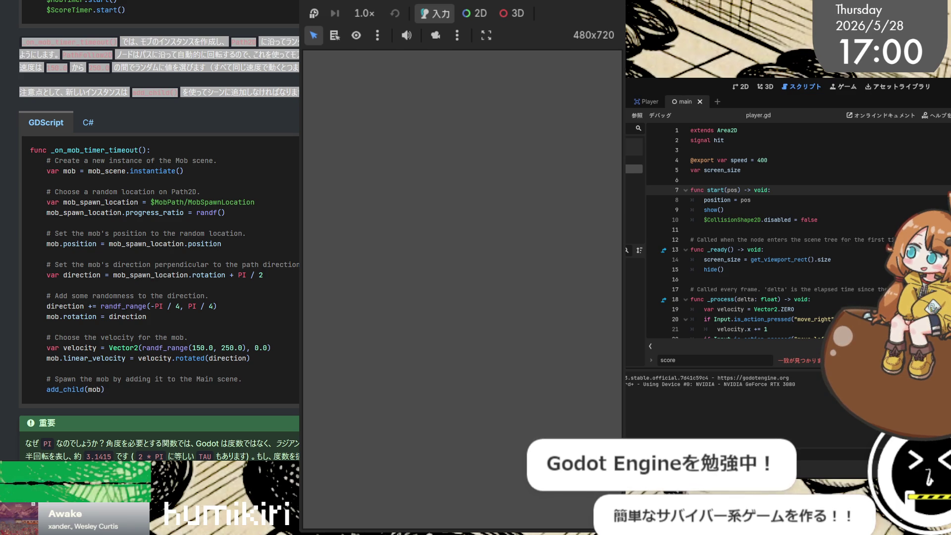
left_click(280, 87)
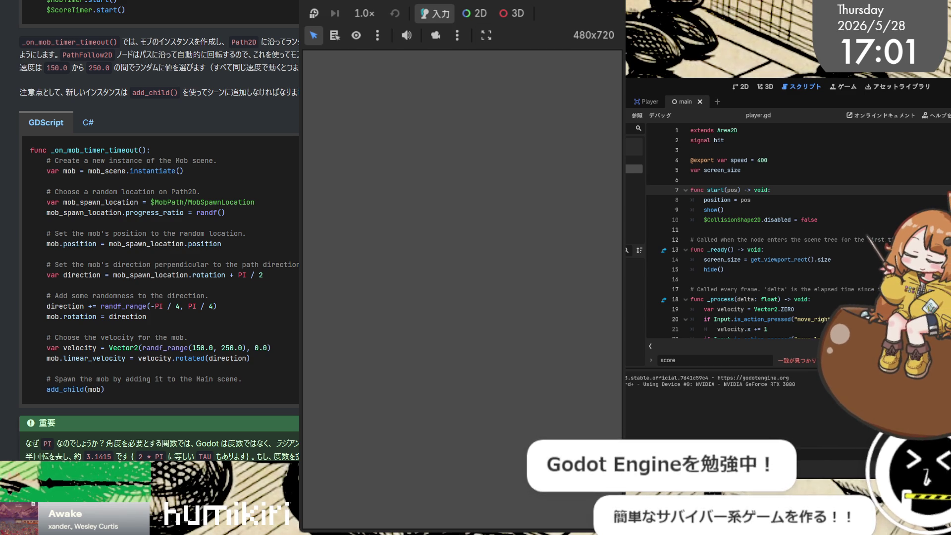
key("ctrl+f")
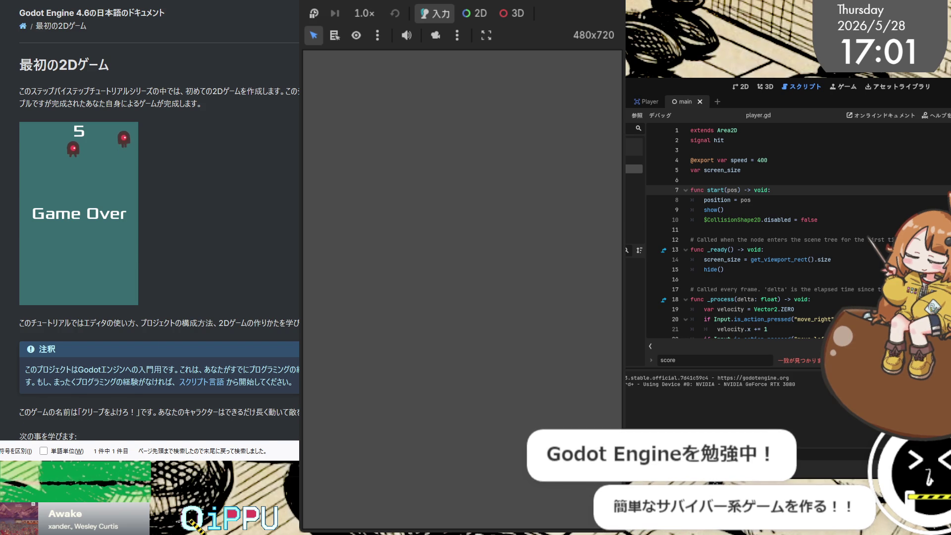
Step: Open the first 3D game tutorial and its ゲームエリアの設定 page, then reach the 2D index
key("Return")
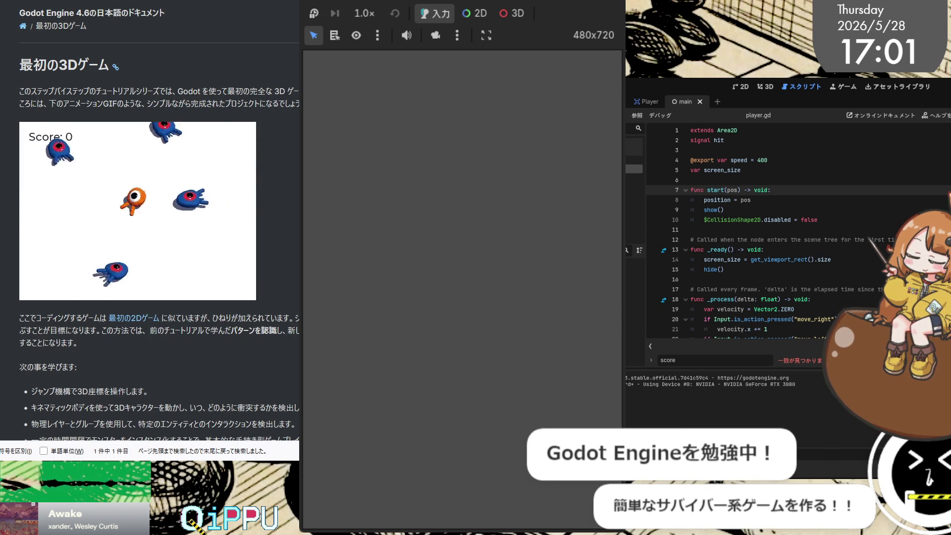
scroll(149, 247, "down", 2)
scroll(227, 195, "down", 6)
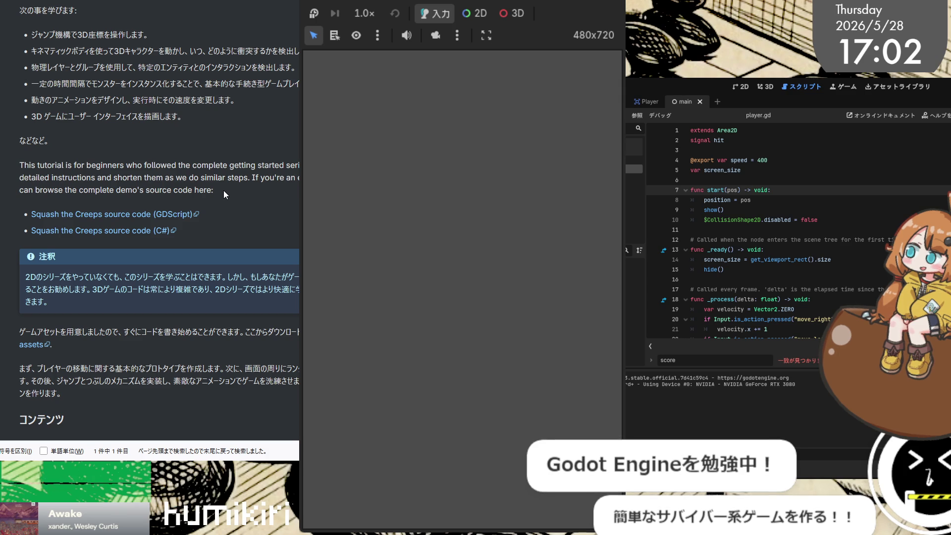
scroll(222, 188, "down", 5)
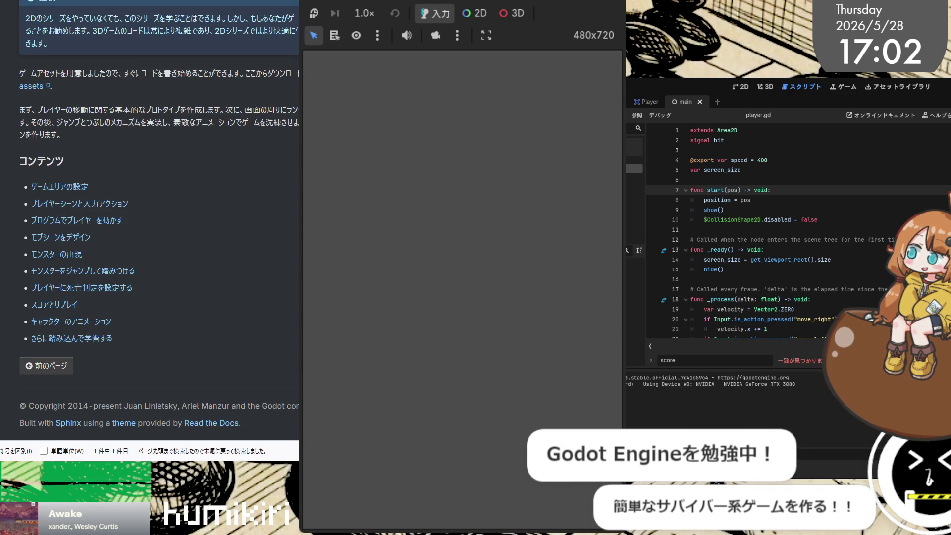
left_click(60, 187)
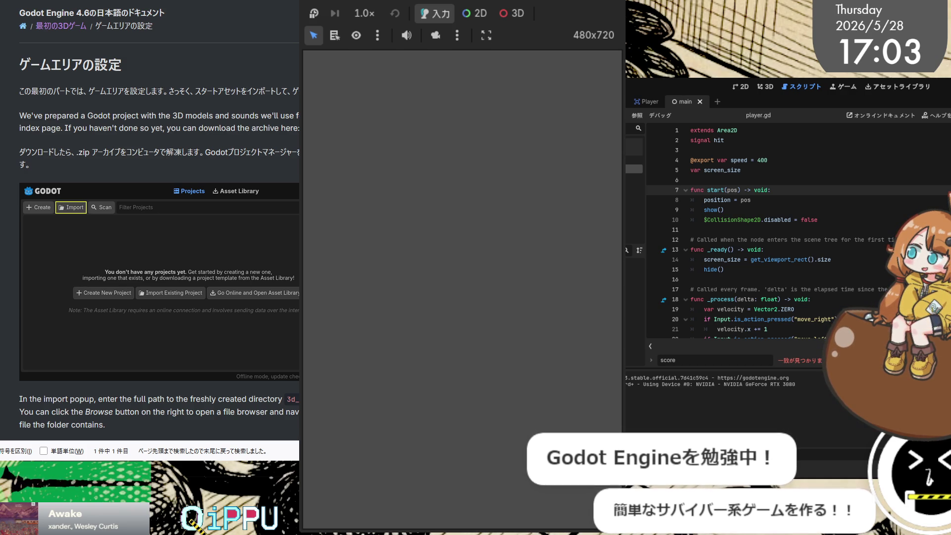
key("alt+Left")
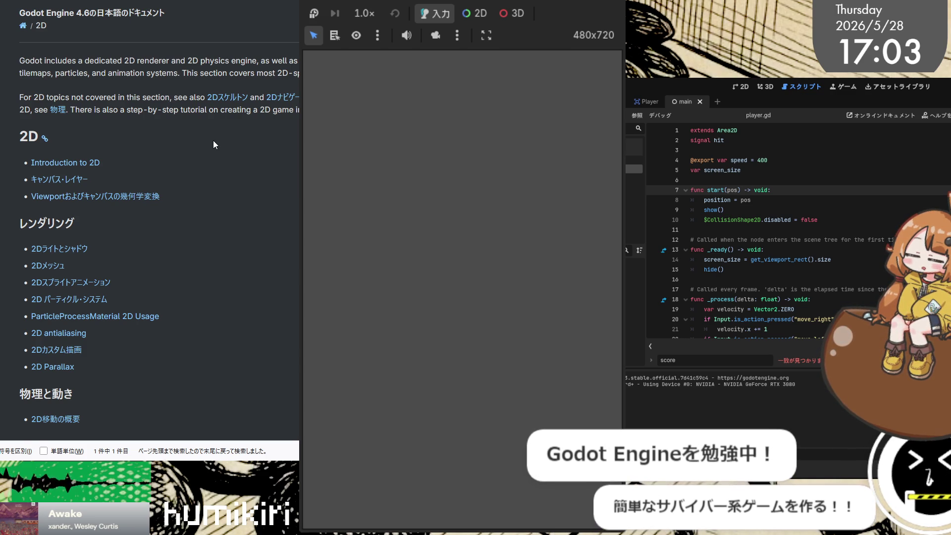
Step: Skim the Introduction to 2D page and return to the 2D section index
scroll(214, 141, "down", 3)
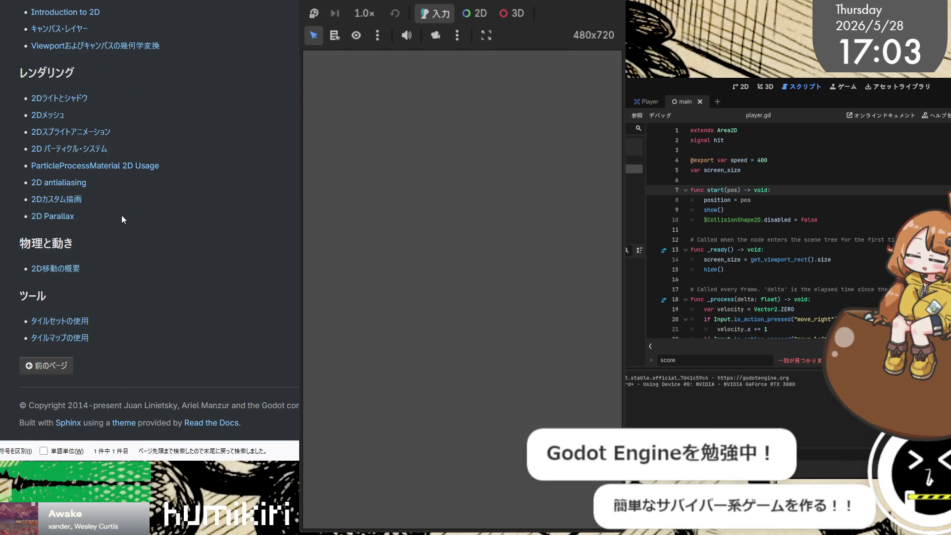
scroll(123, 216, "up", 3)
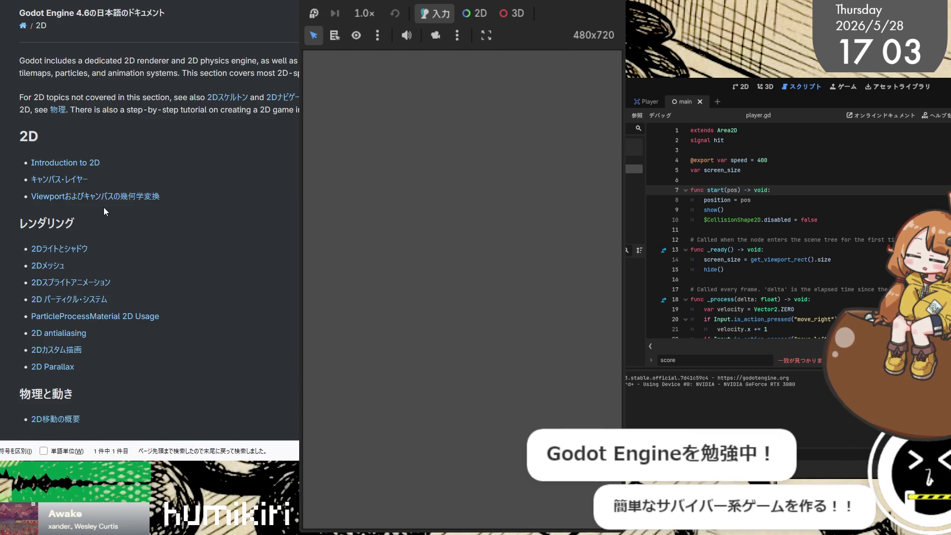
left_click(87, 165)
scroll(174, 79, "down", 4)
scroll(172, 94, "down", 20)
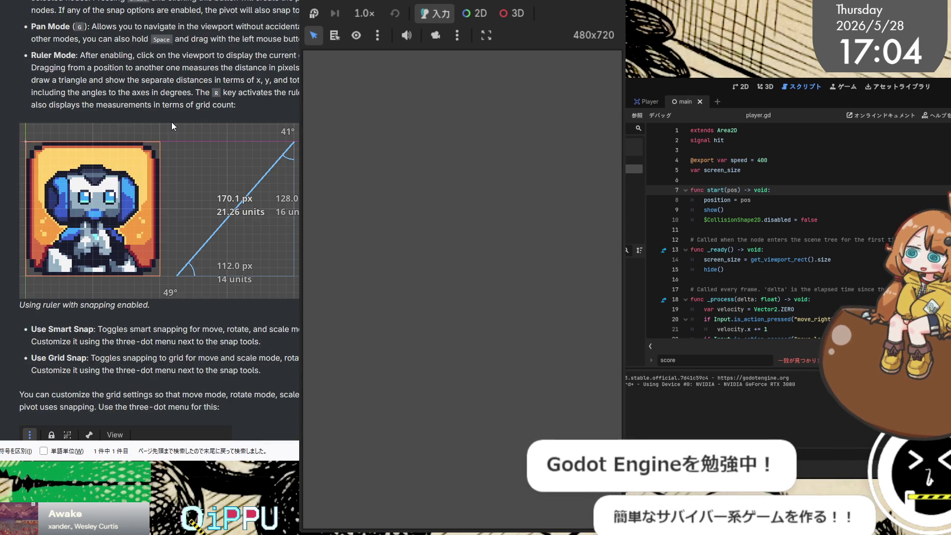
key("alt+Left")
Step: Skim the キャンバス・レイヤー and Viewport and canvas transforms pages, returning to the index after each
left_click(72, 183)
scroll(170, 126, "down", 10)
scroll(171, 125, "up", 8)
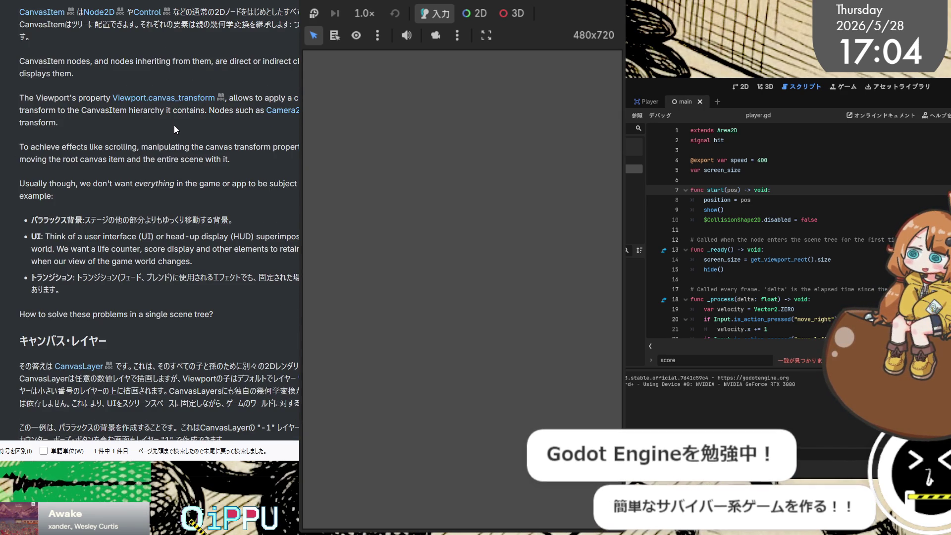
key("alt+Left")
left_click(93, 199)
scroll(92, 198, "down", 10)
scroll(91, 195, "down", 5)
key("alt+Left")
Step: Skim the 2Dライトとシャドウ and 2Dメッシュ pages, returning to the index after each
scroll(100, 171, "down", 3)
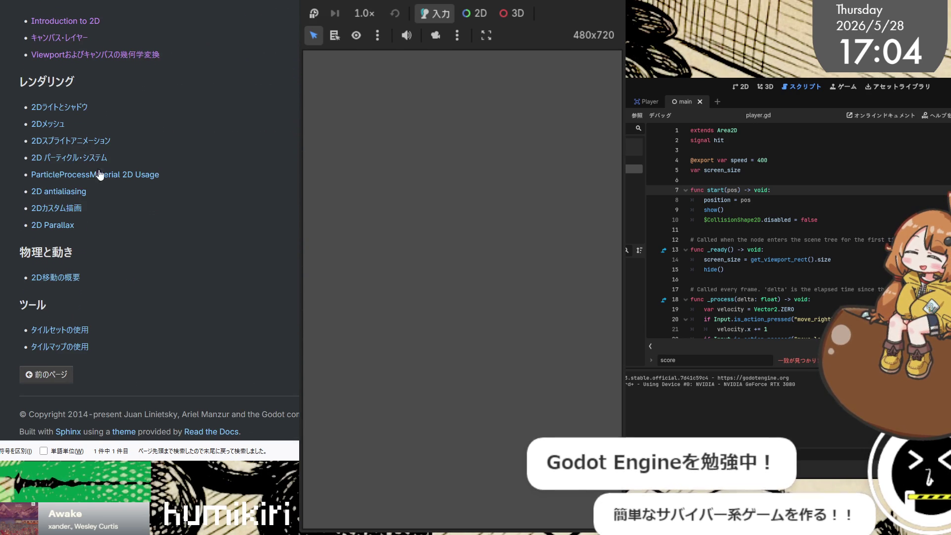
left_click(82, 107)
scroll(243, 136, "down", 10)
scroll(242, 135, "down", 5)
scroll(242, 134, "up", 15)
key("alt+Left")
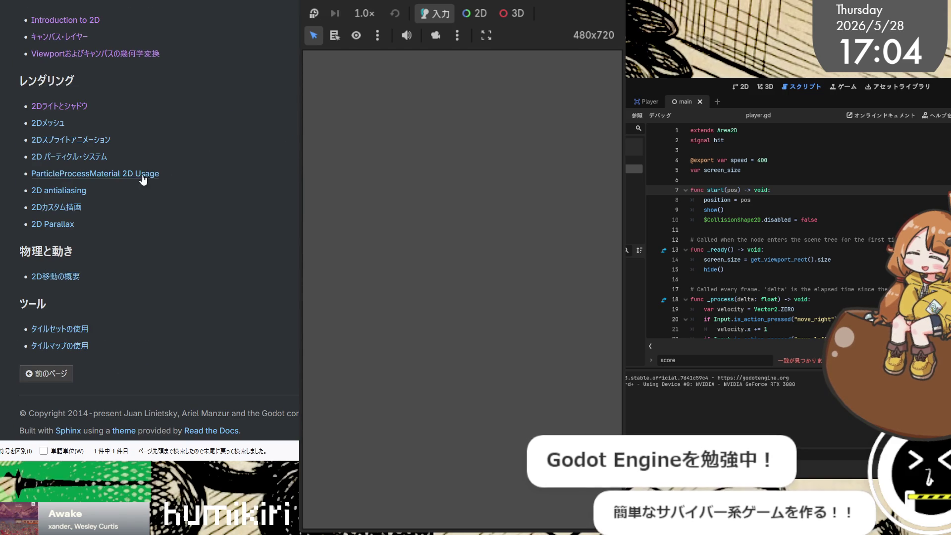
left_click(49, 123)
scroll(284, 143, "down", 8)
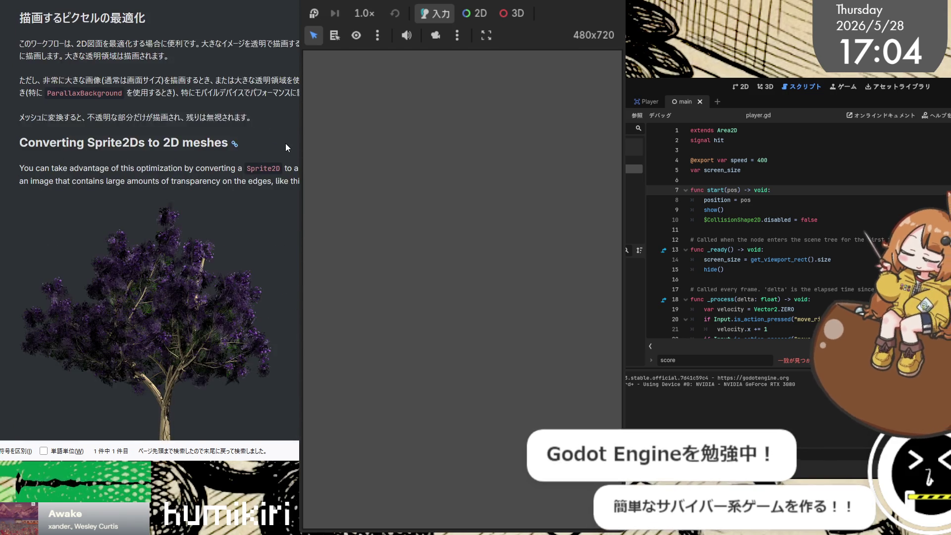
scroll(286, 147, "down", 10)
key("alt+Left")
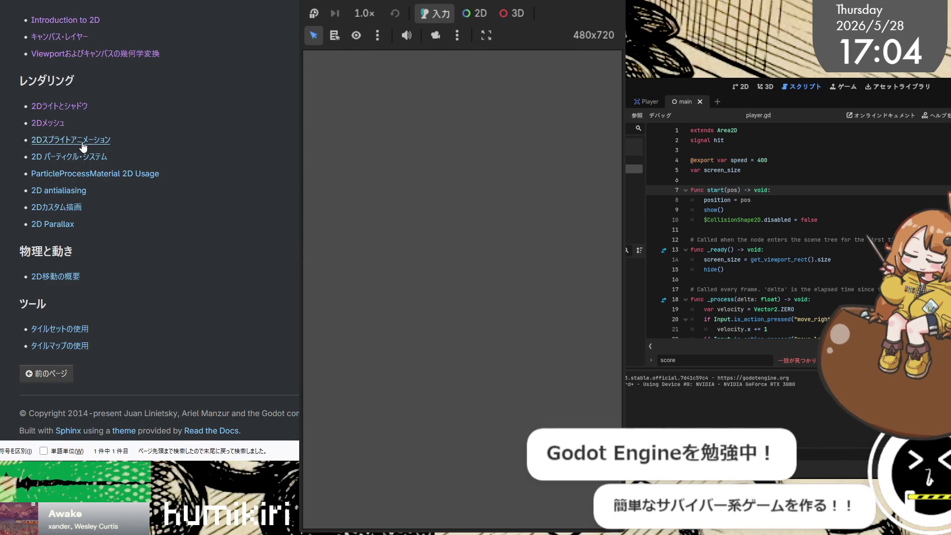
Step: Skim the 2Dスプライトアニメーション and 2D パーティクル・システム pages, returning to the index after each
left_click(83, 143)
scroll(170, 161, "down", 10)
key("alt+Left")
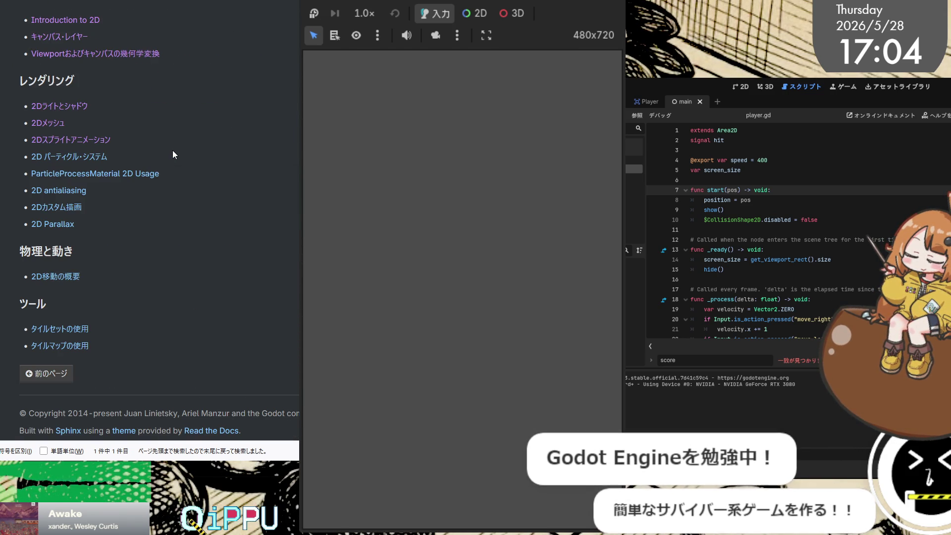
left_click(84, 156)
scroll(89, 155, "down", 10)
scroll(91, 155, "down", 15)
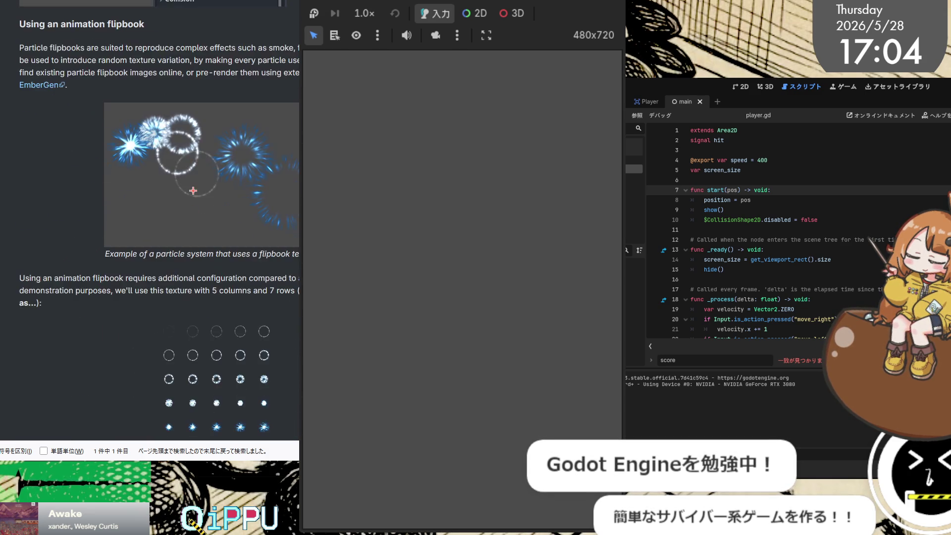
scroll(159, 218, "down", 3)
scroll(159, 218, "up", 5)
key("alt+Left")
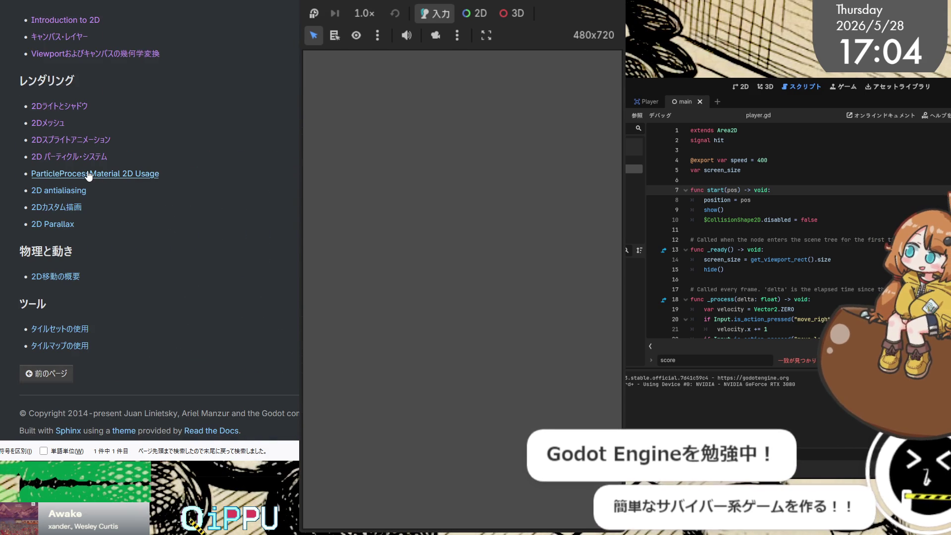
Step: Reopen the 2D パーティクル・システム page, read it more closely, then go back to the 2D index
left_click(99, 157)
scroll(180, 163, "down", 10)
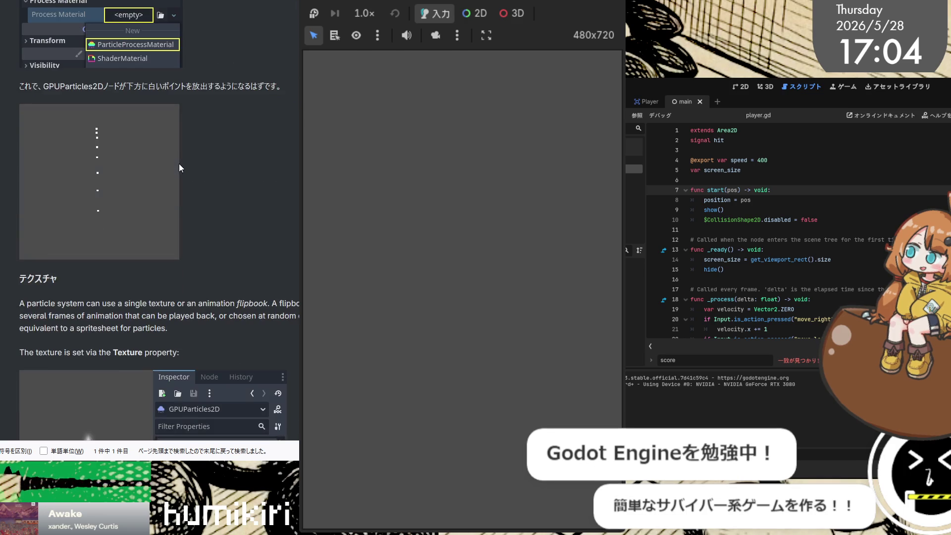
scroll(179, 164, "down", 10)
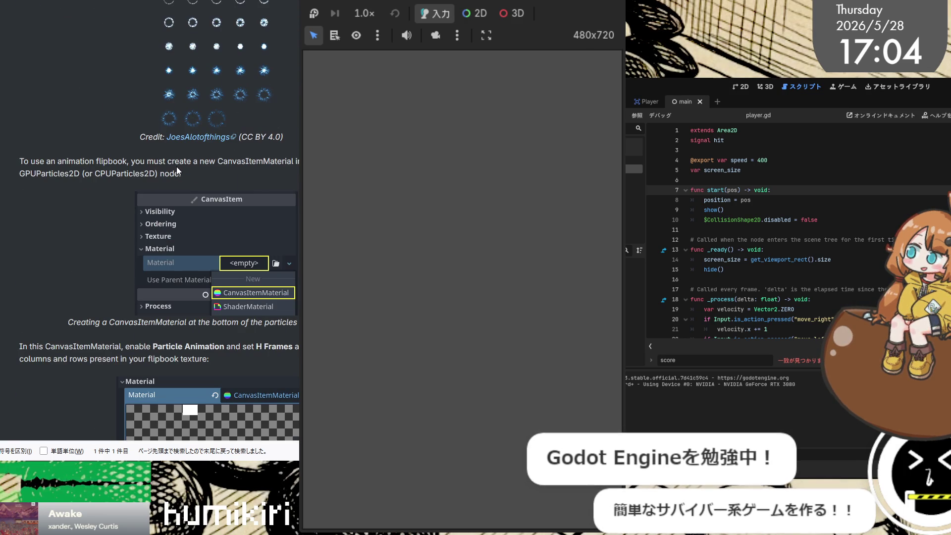
scroll(177, 166, "up", 6)
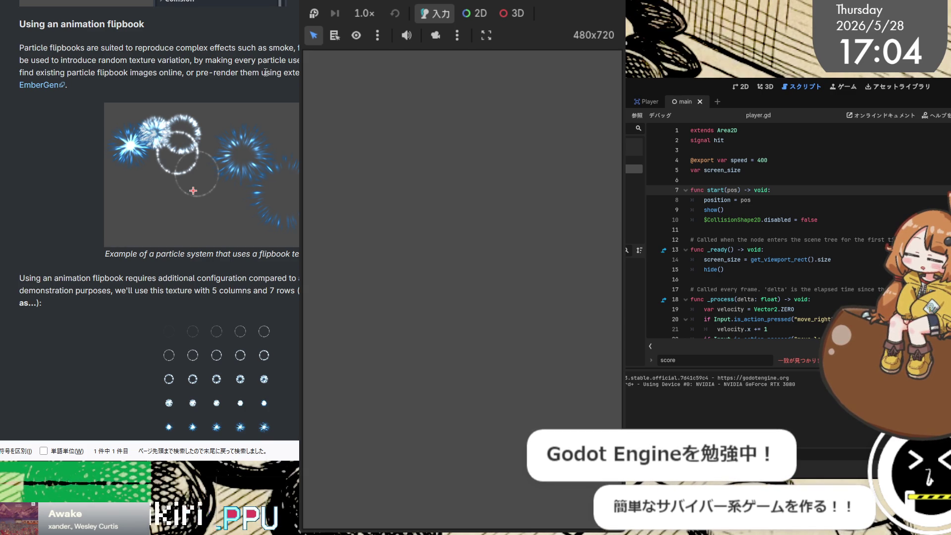
scroll(266, 72, "down", 15)
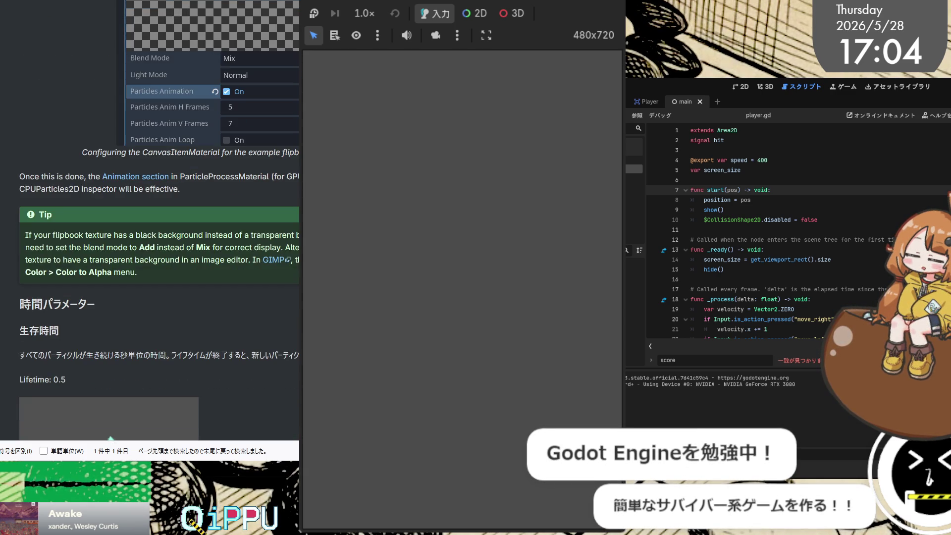
scroll(159, 218, "up", 15)
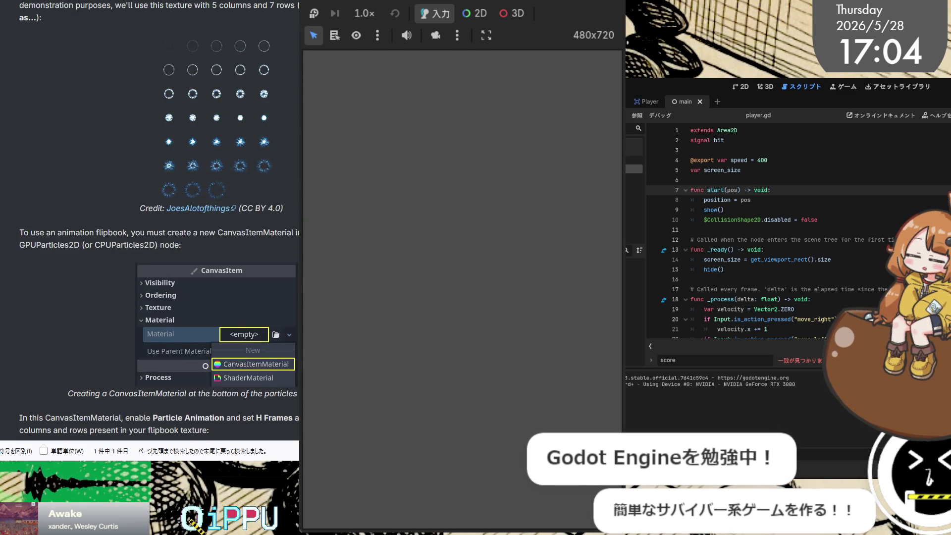
scroll(159, 218, "up", 1)
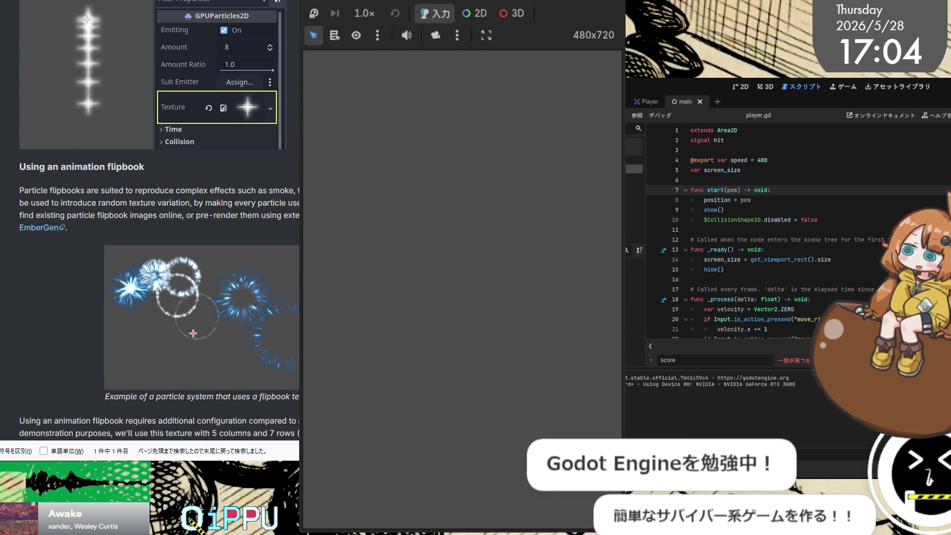
scroll(160, 218, "up", 7)
scroll(160, 218, "up", 10)
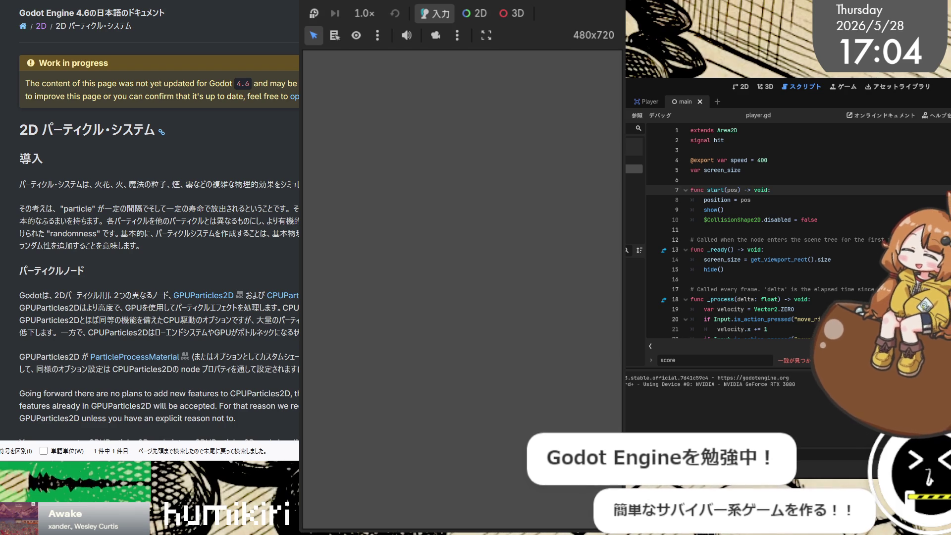
scroll(160, 218, "down", 5)
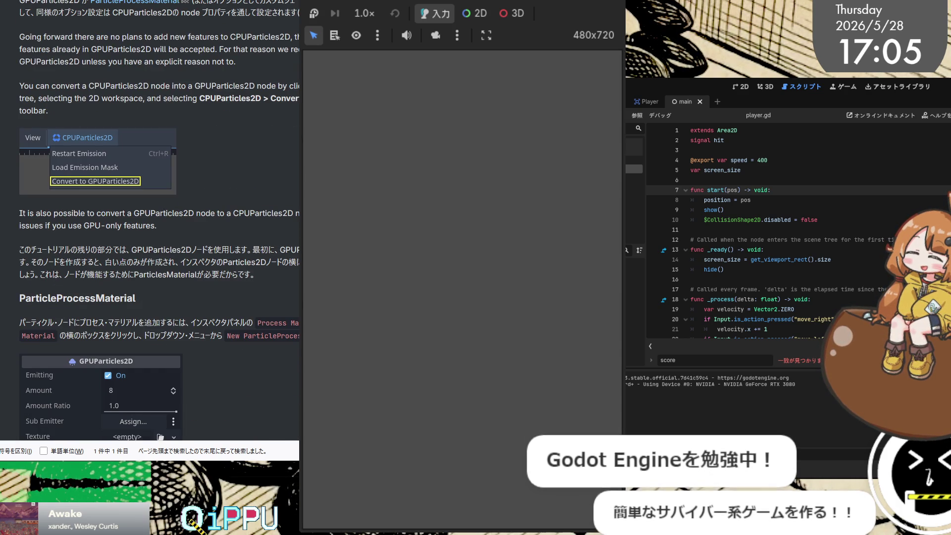
key("alt+Left")
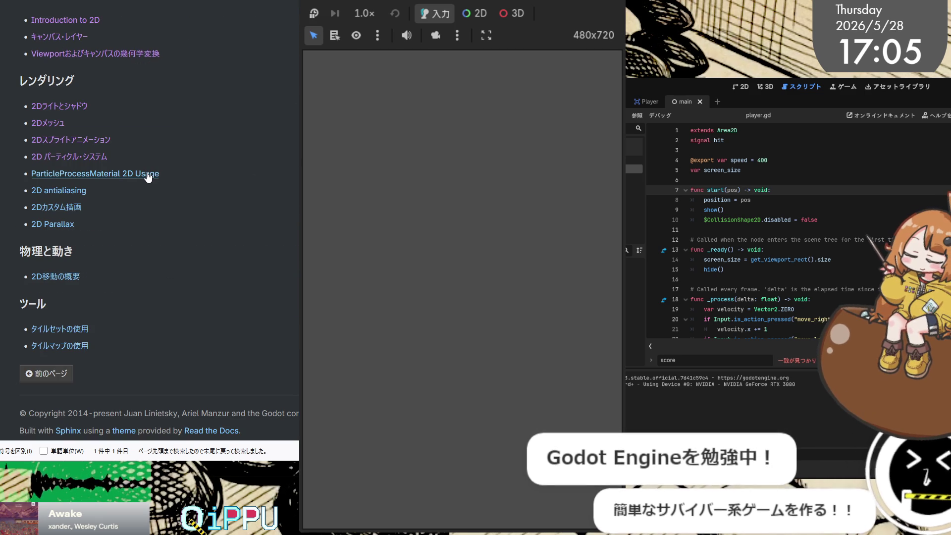
left_click(44, 179)
scroll(173, 176, "down", 15)
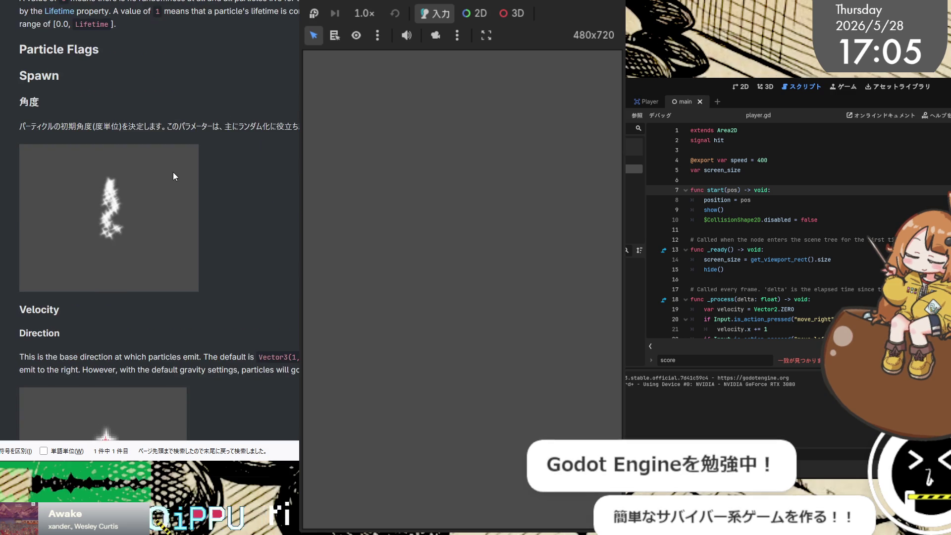
scroll(174, 172, "down", 20)
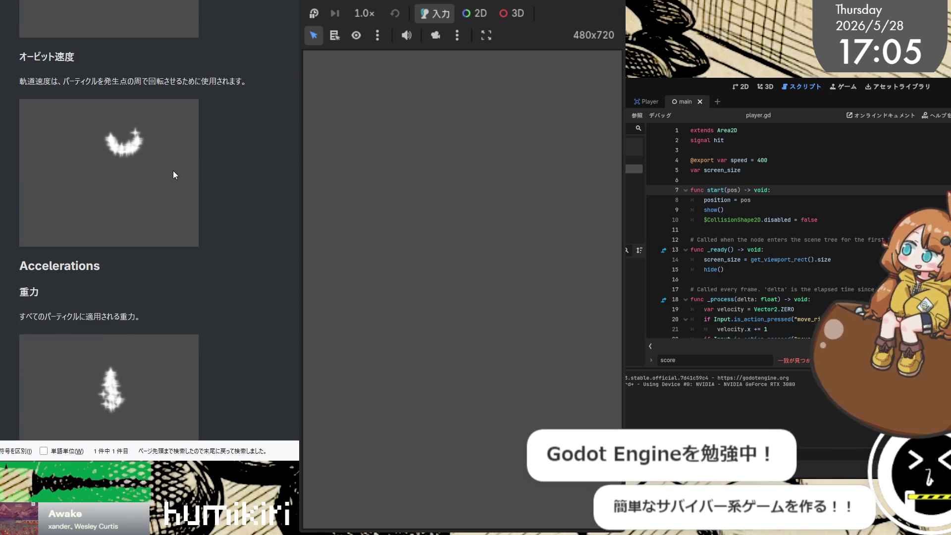
scroll(174, 171, "down", 5)
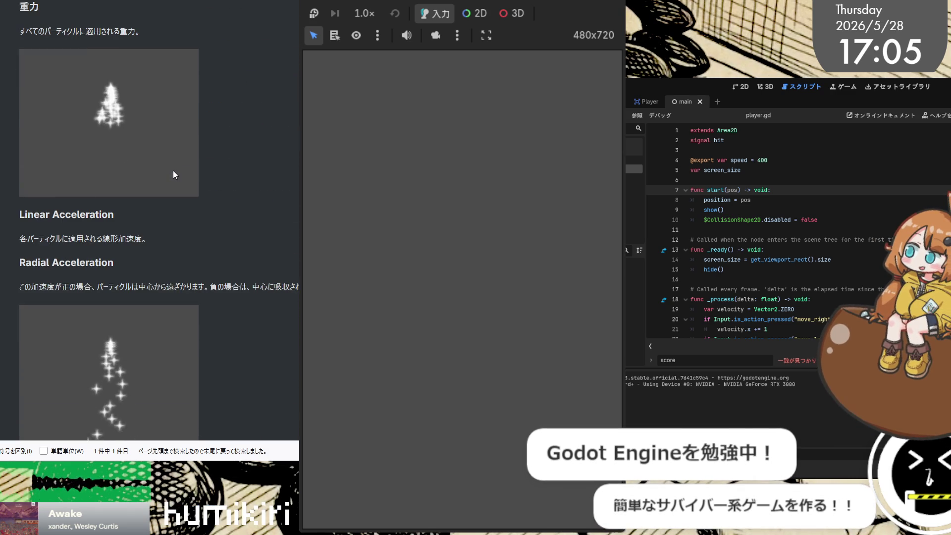
scroll(174, 175, "down", 4)
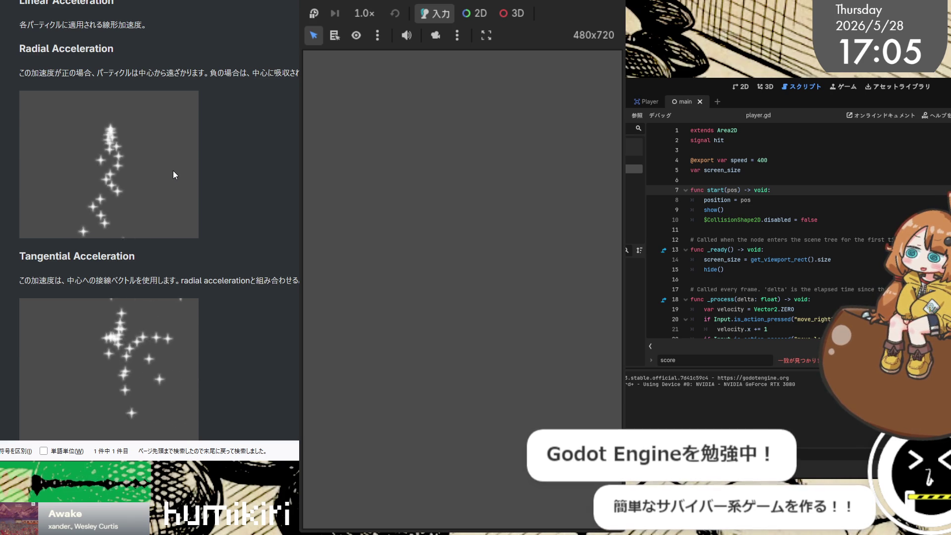
scroll(173, 183, "up", 15)
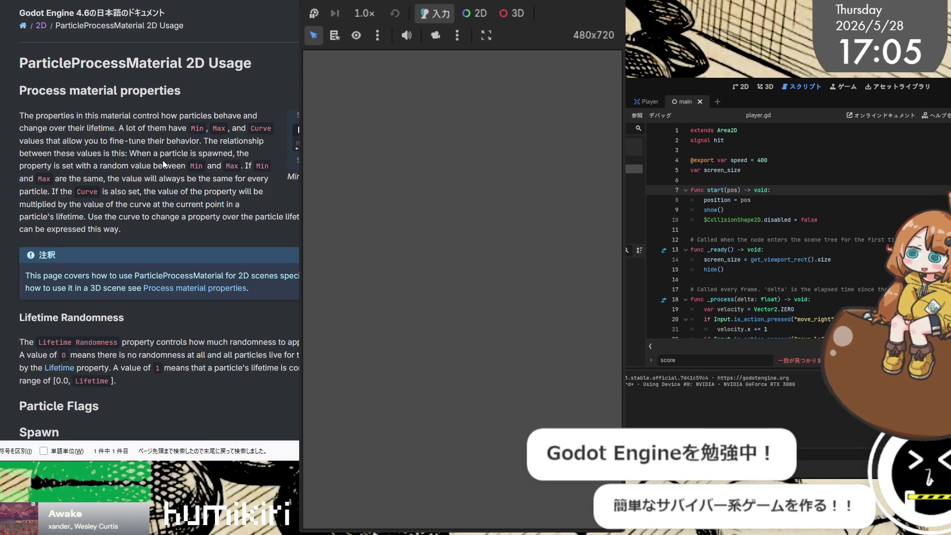
key("alt+Left")
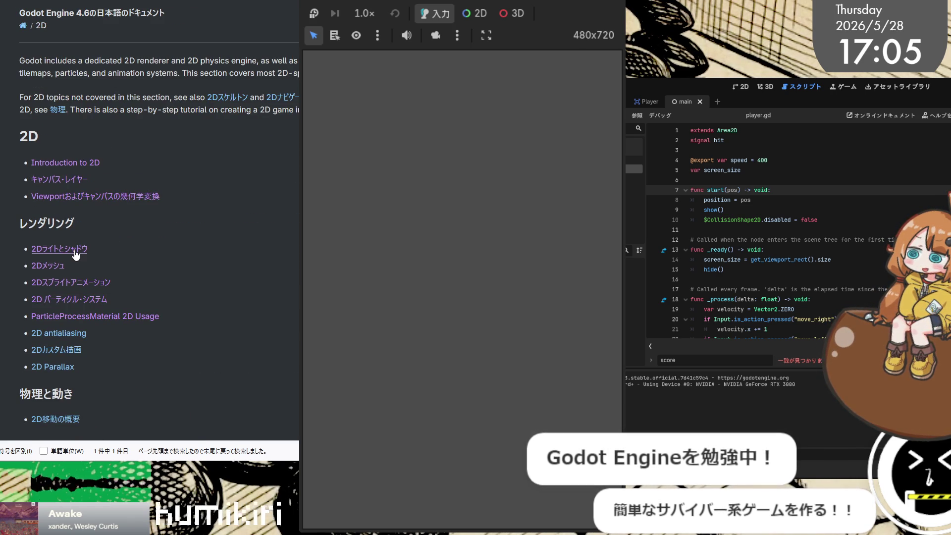
left_click(74, 249)
scroll(147, 122, "down", 9)
scroll(147, 122, "down", 4)
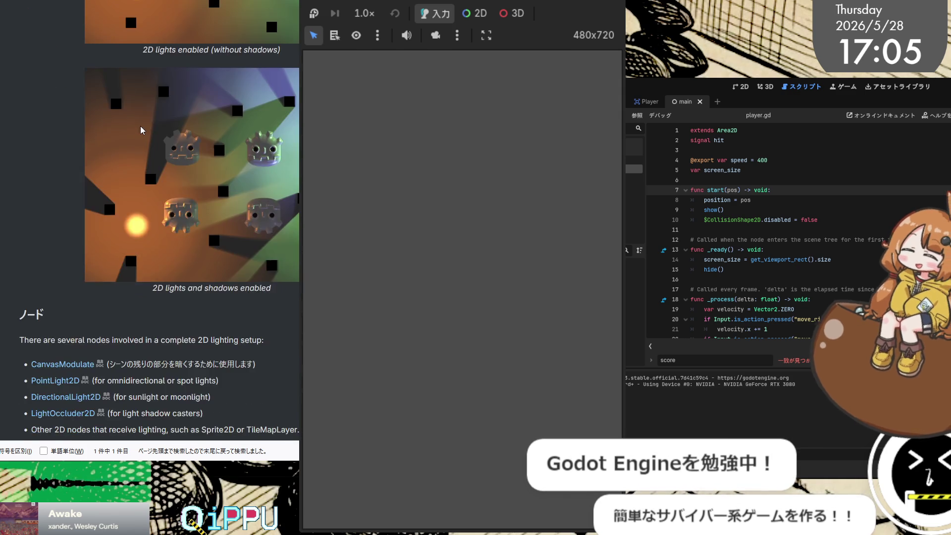
key("alt+Left")
left_click(58, 272)
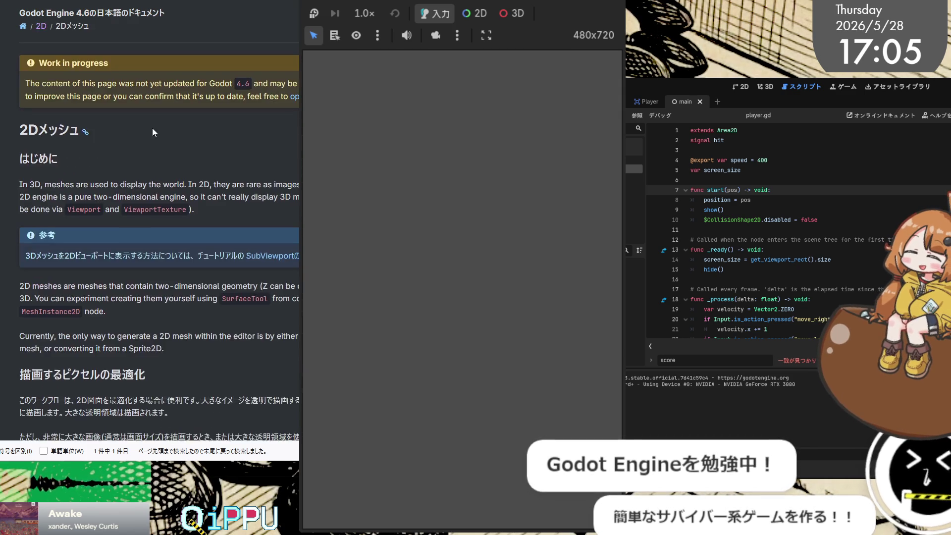
scroll(152, 128, "down", 15)
scroll(161, 142, "down", 5)
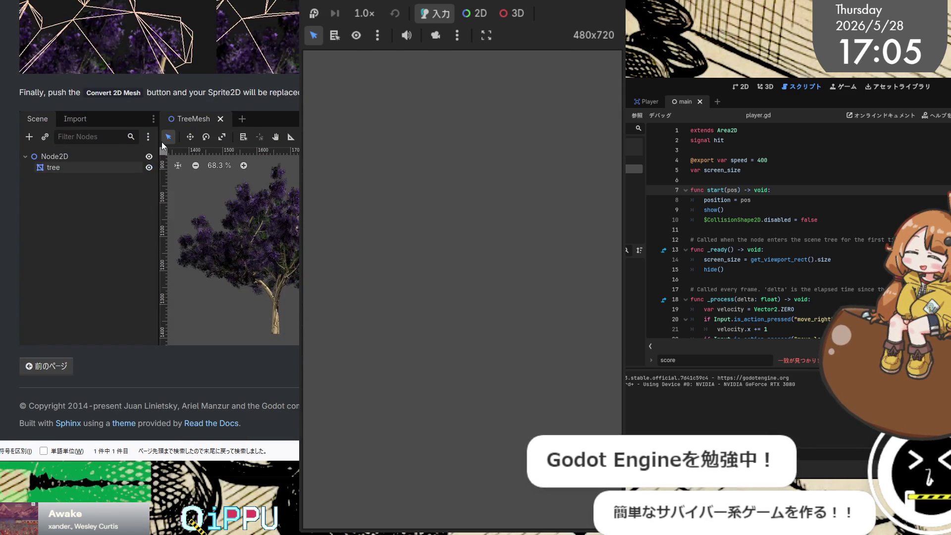
key("alt+Left")
left_click(69, 284)
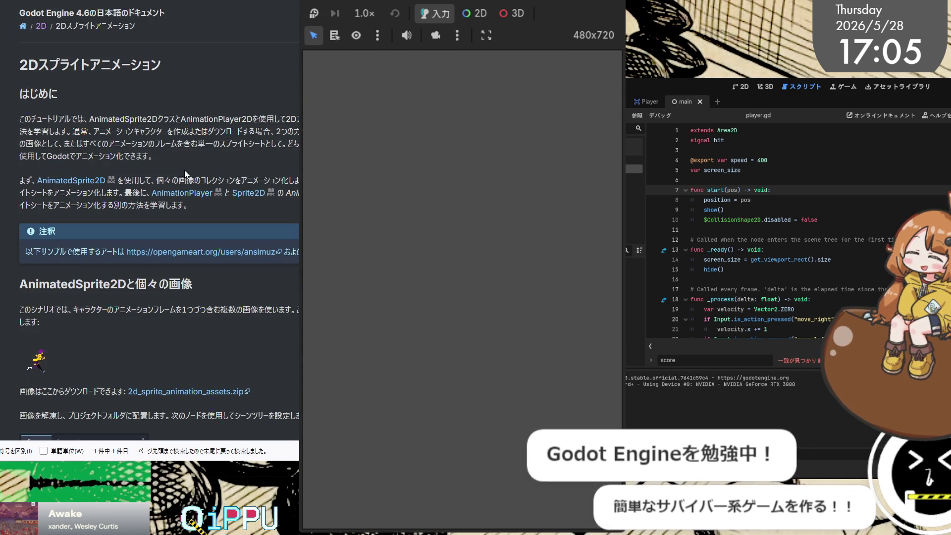
scroll(185, 162, "down", 15)
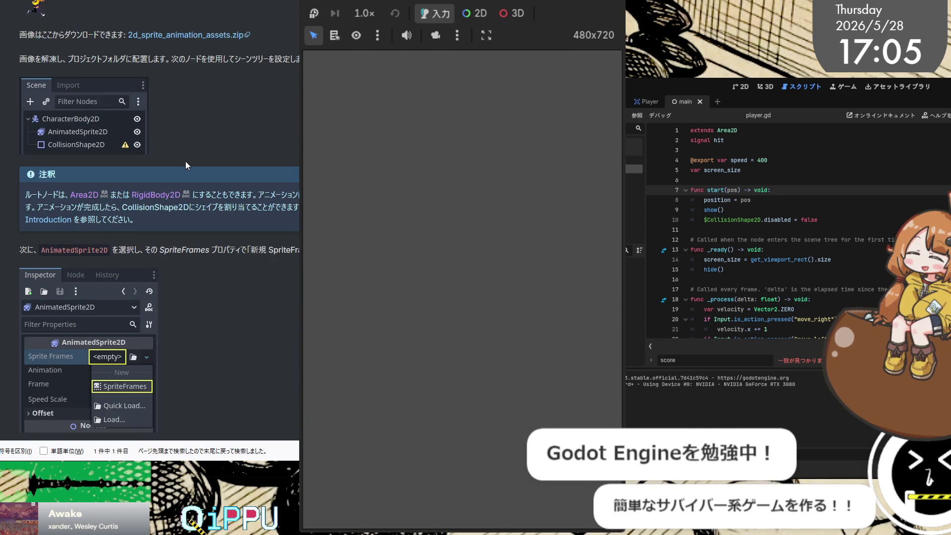
key("alt+Left")
scroll(168, 198, "down", 3)
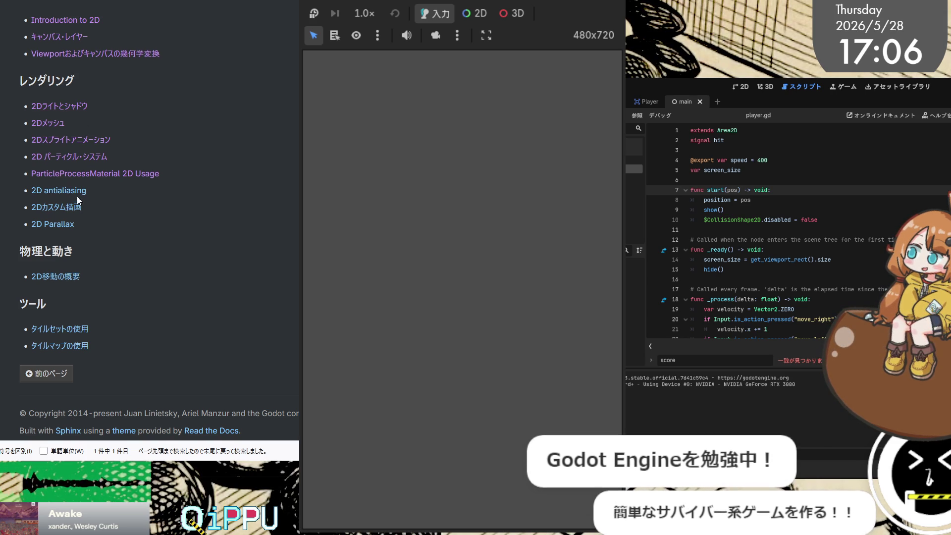
left_click(77, 197)
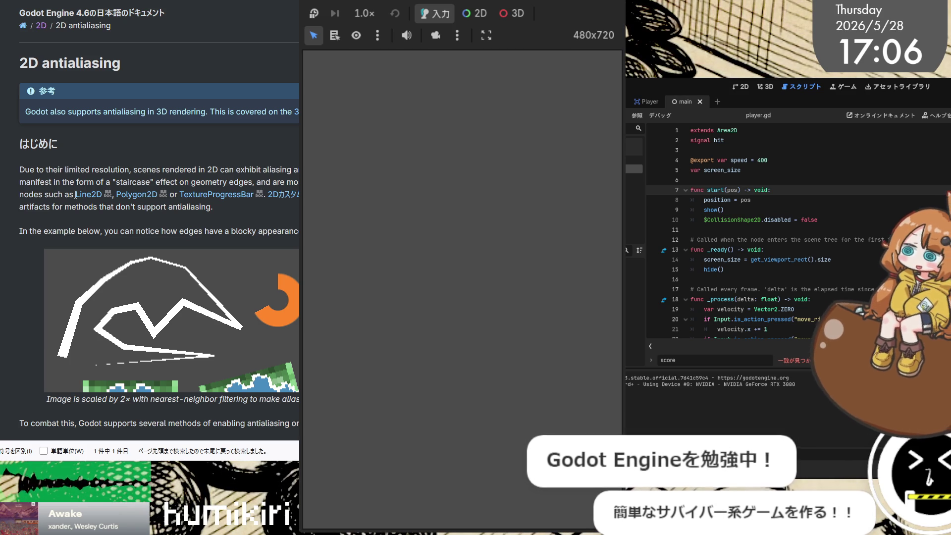
scroll(74, 194, "down", 3)
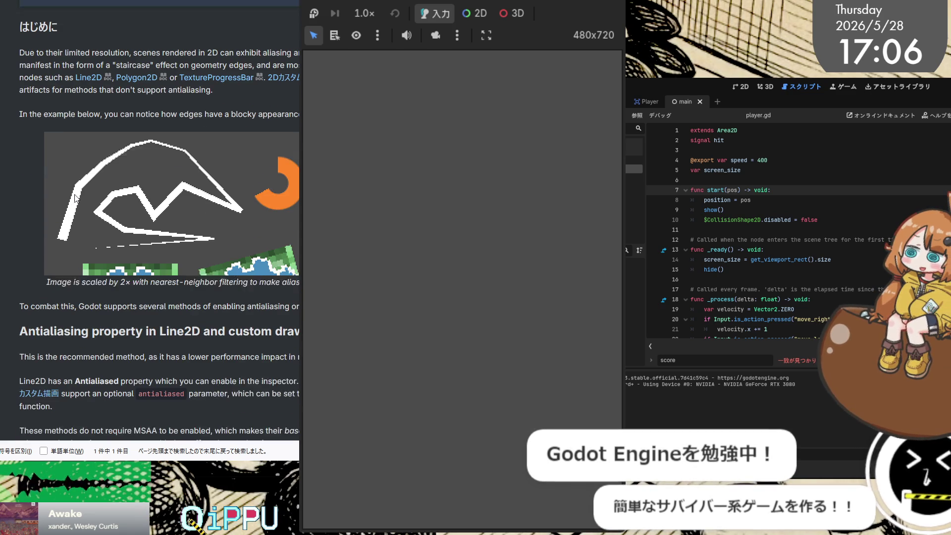
scroll(75, 199, "down", 15)
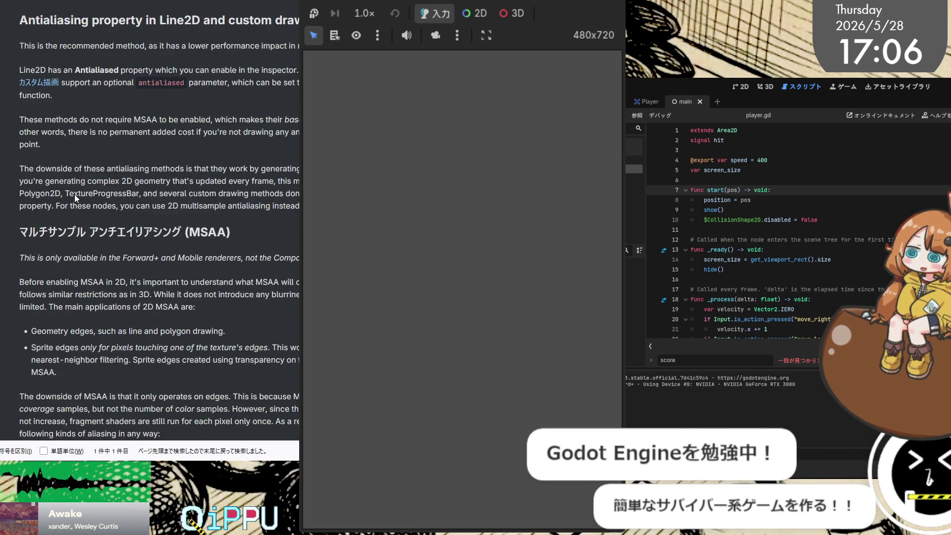
scroll(74, 198, "down", 3)
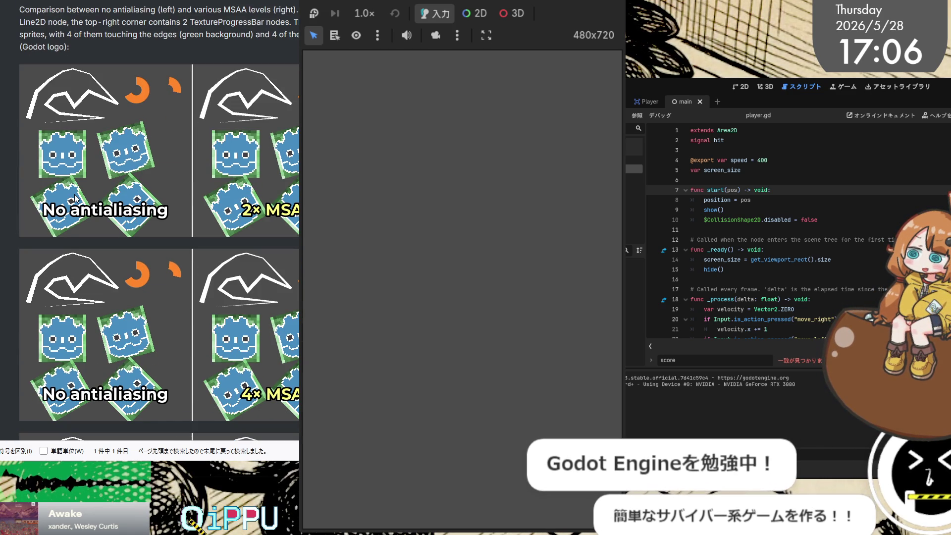
scroll(75, 199, "down", 6)
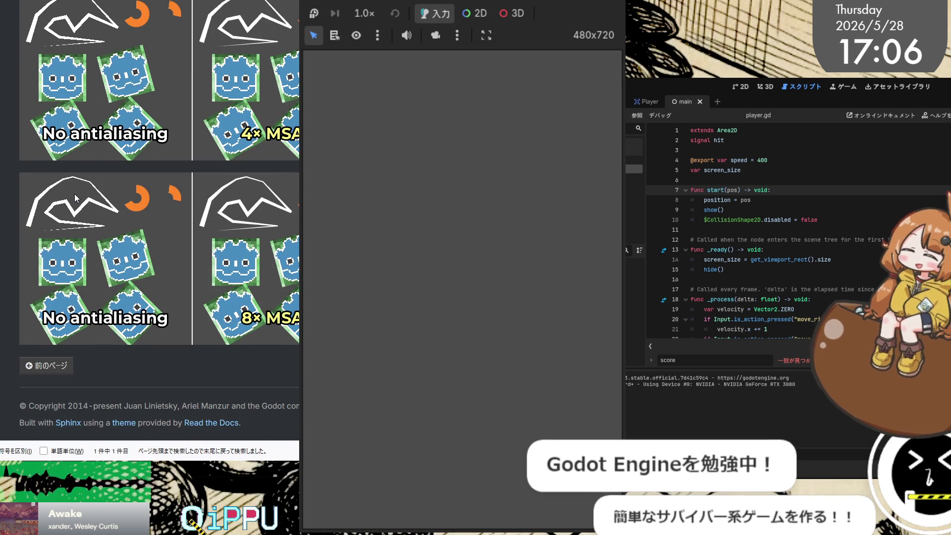
key("alt+Left")
left_click(74, 208)
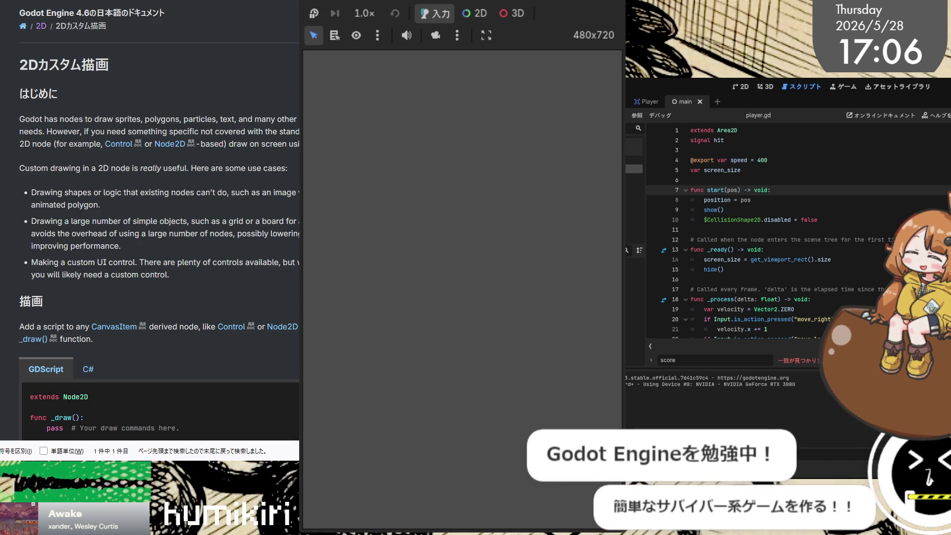
Step: Scroll 2Dカスタム描画 to the draw_rect example and select the sentence about filled = false
scroll(158, 223, "down", 4)
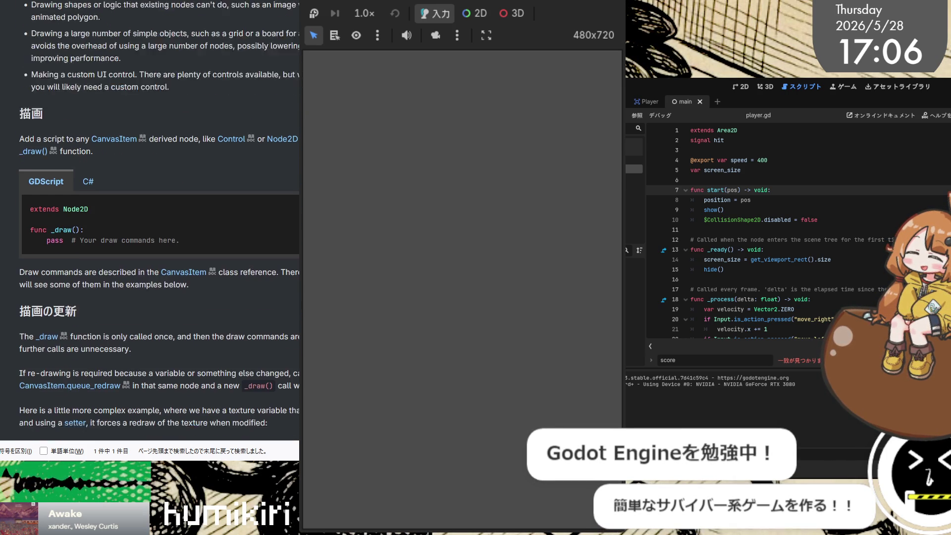
scroll(158, 223, "down", 15)
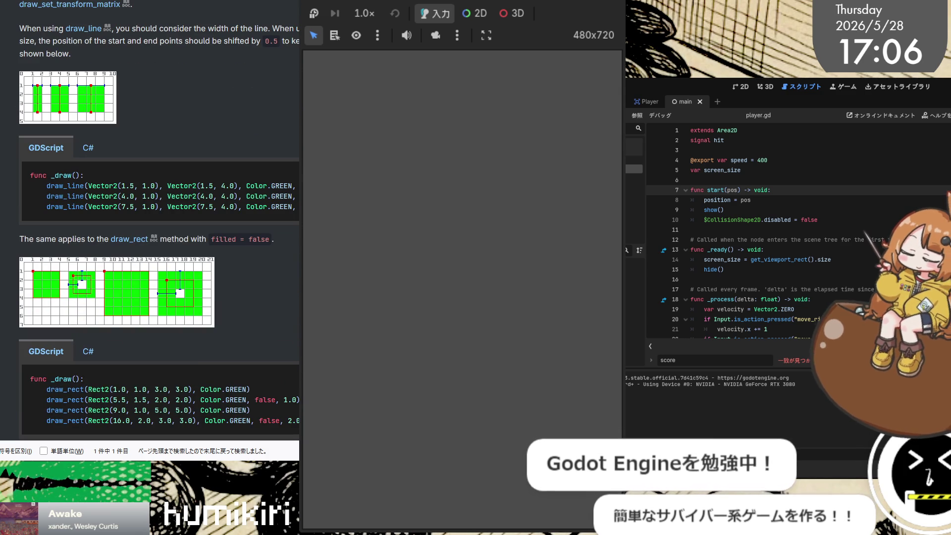
scroll(158, 223, "down", 5)
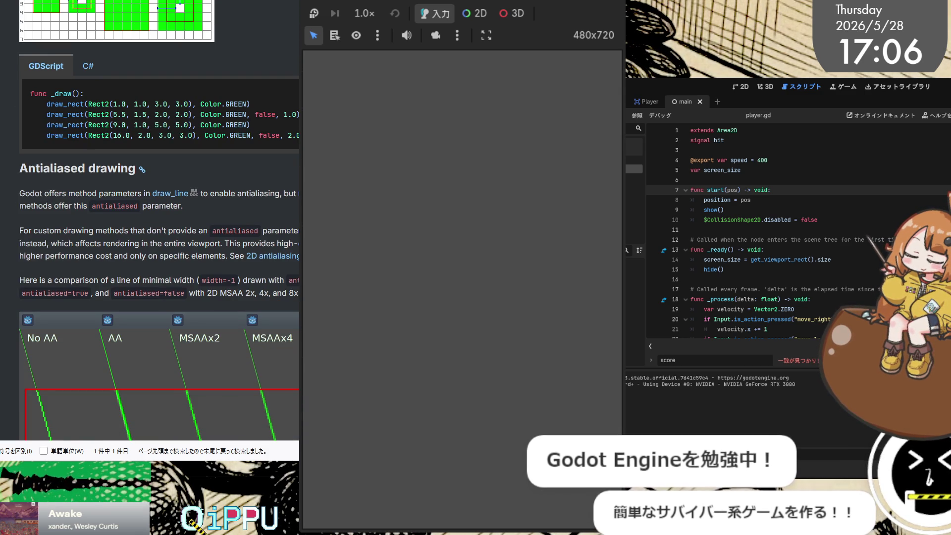
scroll(158, 223, "down", 4)
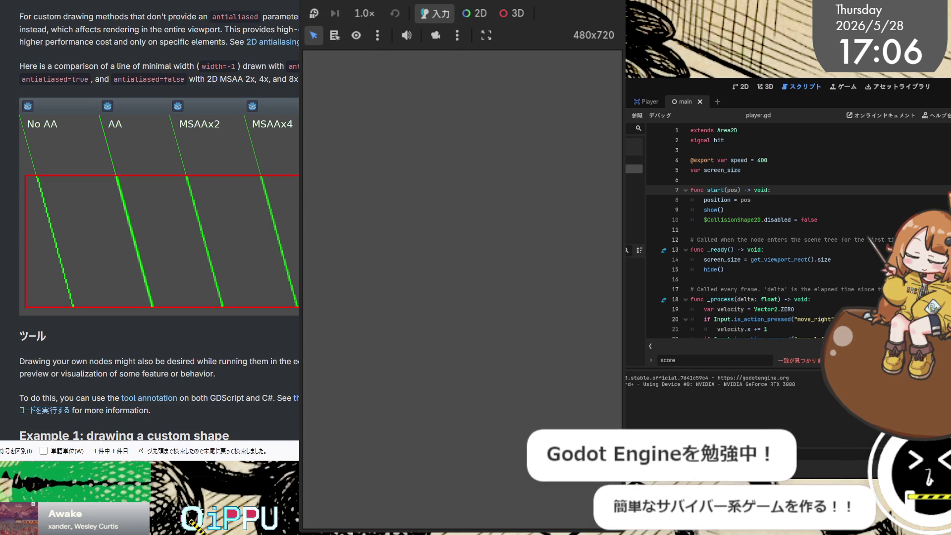
scroll(159, 223, "up", 5)
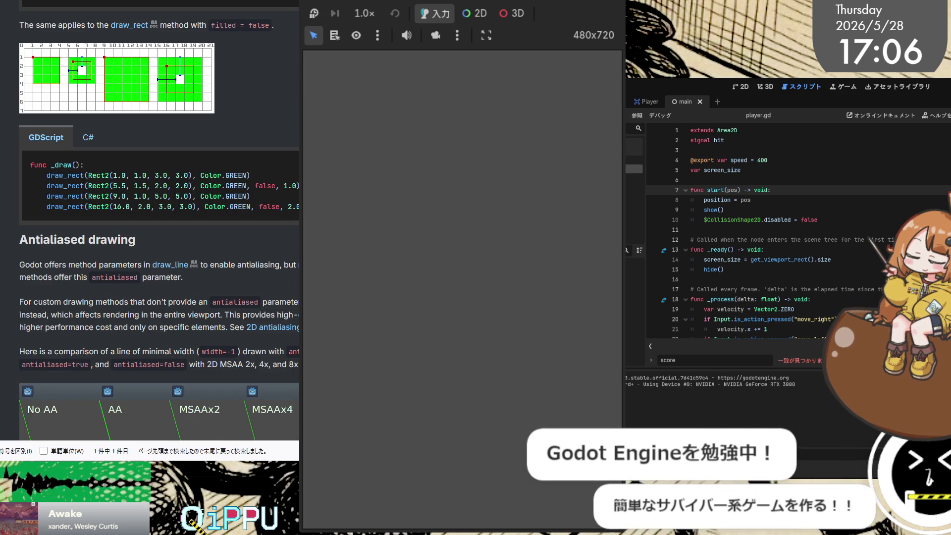
scroll(242, 194, "up", 20)
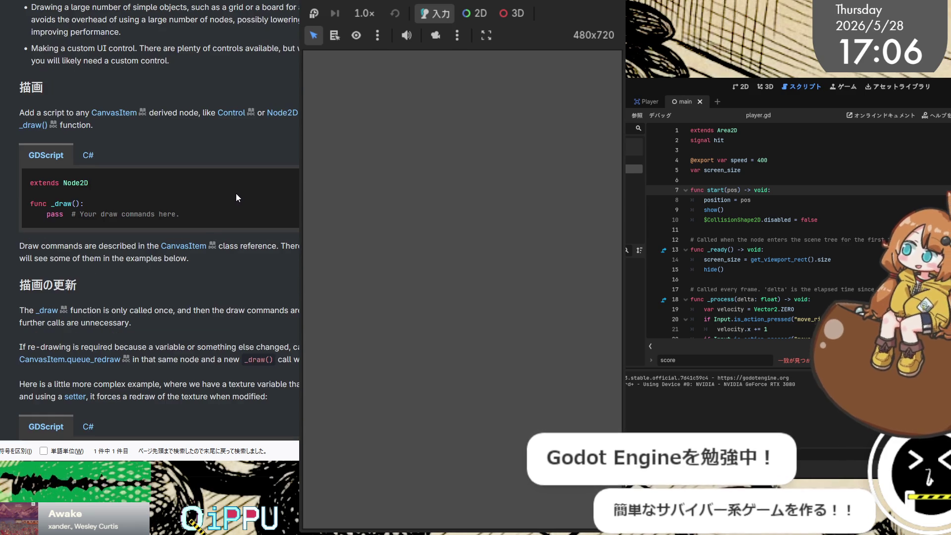
scroll(235, 195, "down", 20)
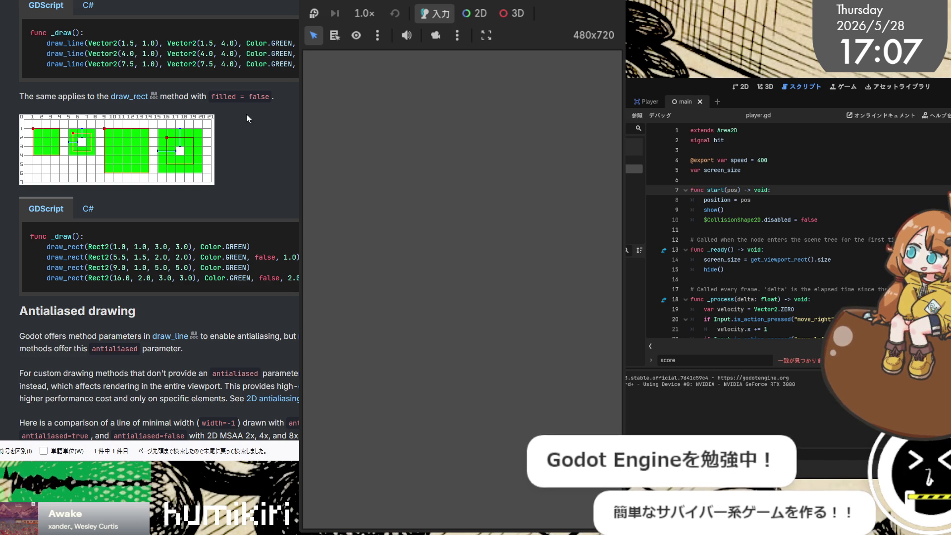
left_click_drag(24, 97, 276, 102)
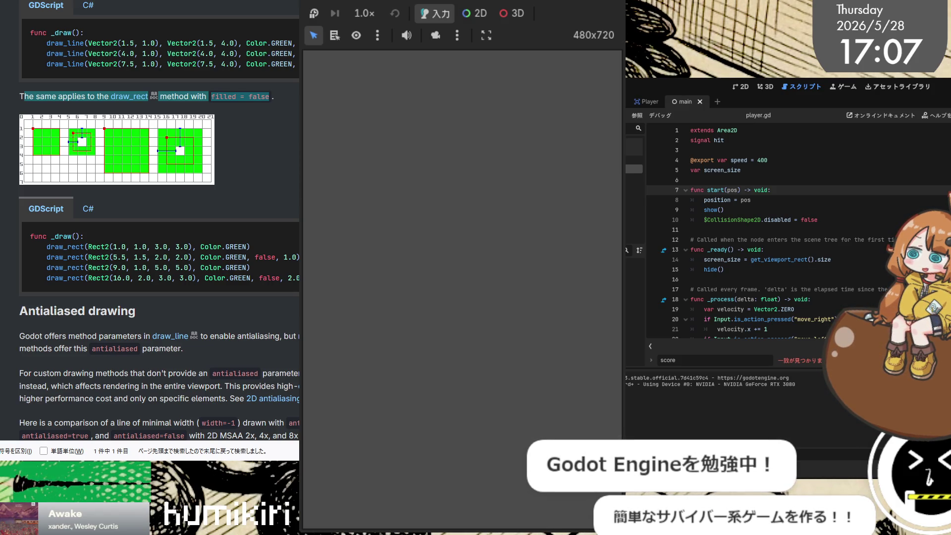
Step: Close the running game window to end debugging and return to the docs
key("alt+Tab")
key("alt+F4")
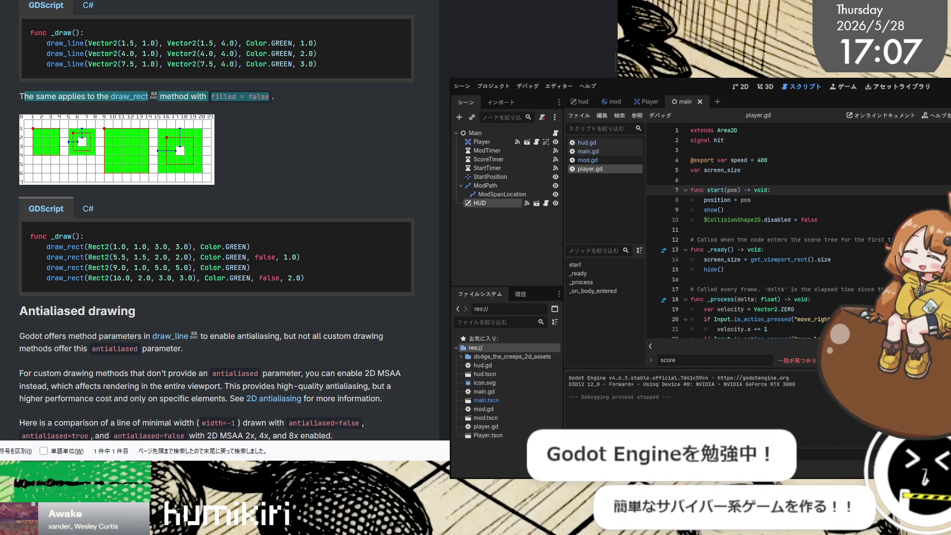
key("alt+Tab")
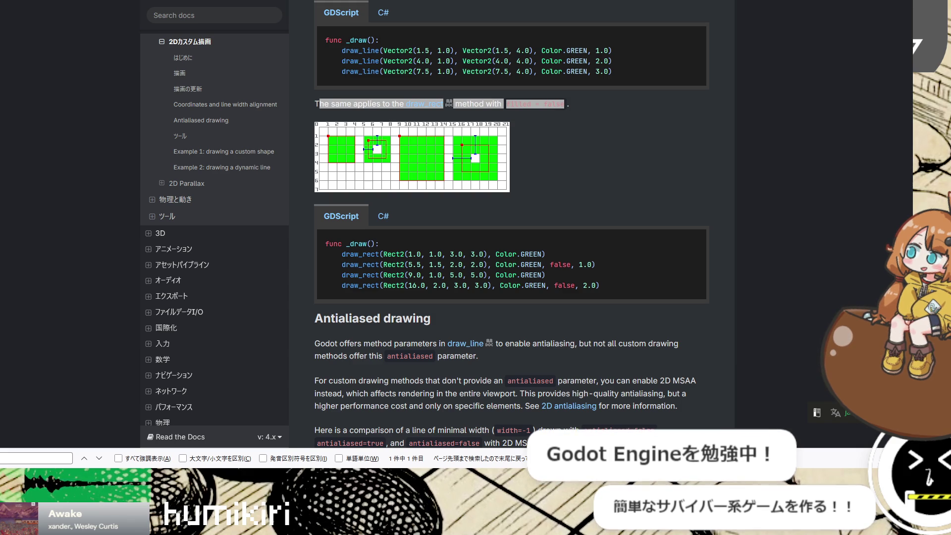
Step: Dismiss the in-page search bar and clear the text selection on the custom drawing page
left_click(860, 449)
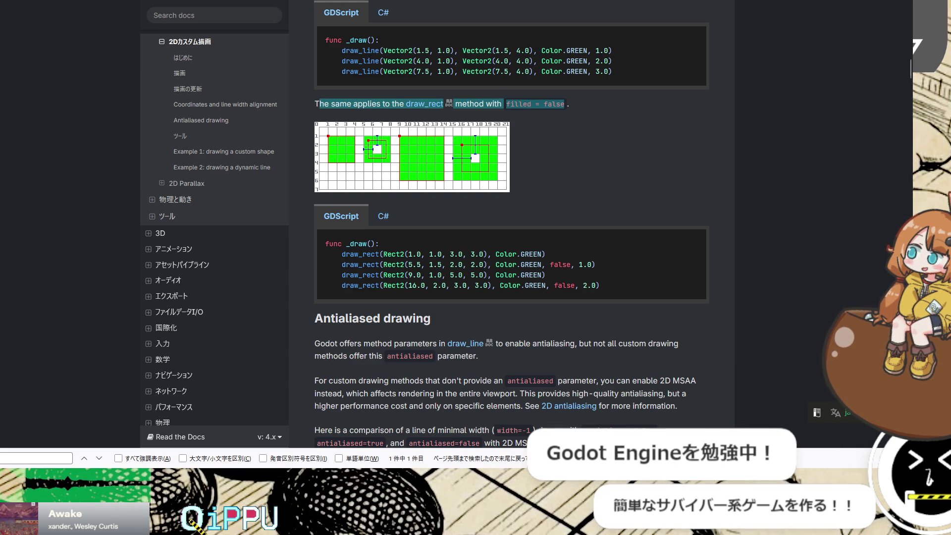
key("Escape")
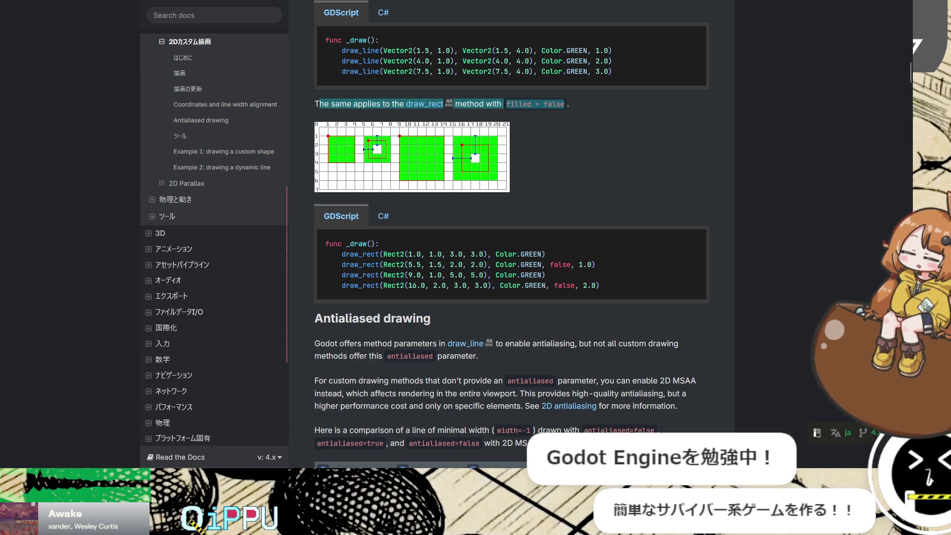
key("alt+Tab")
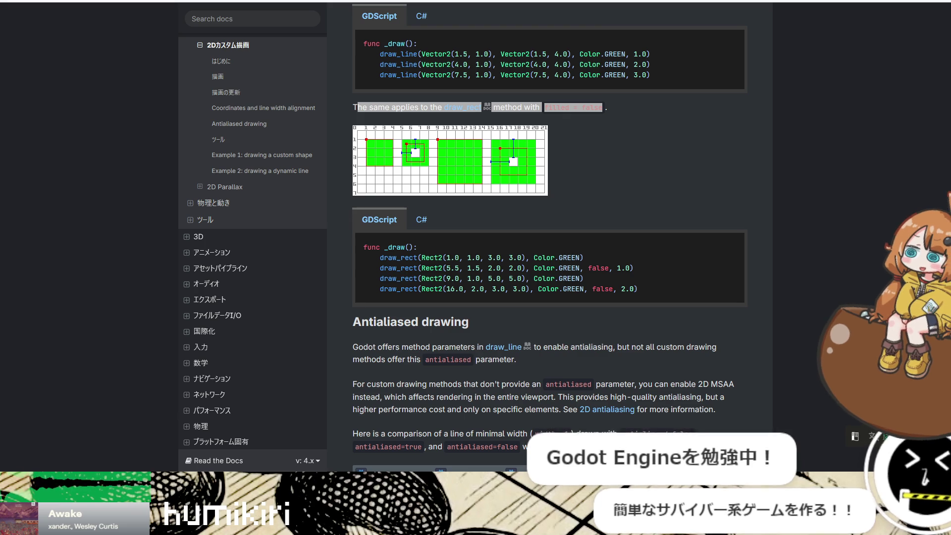
left_click(735, 172)
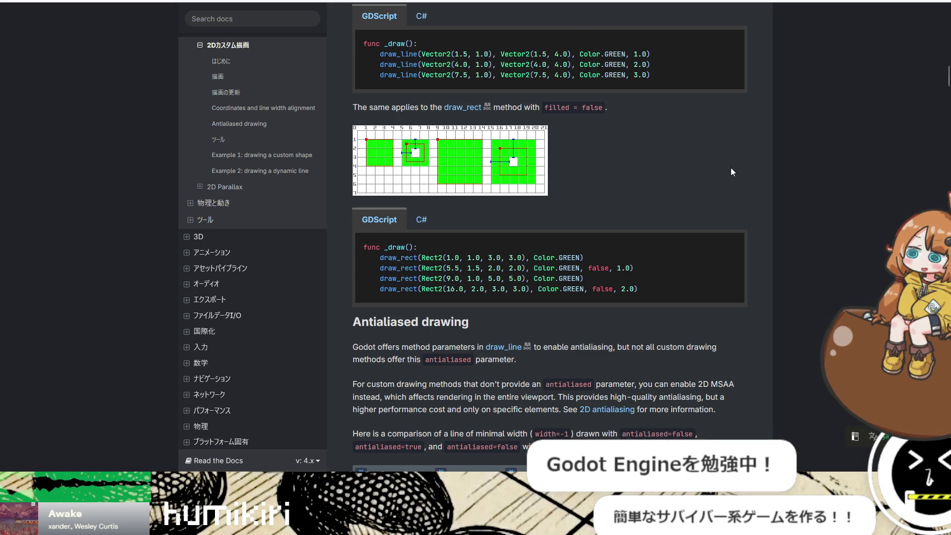
Step: Read through the Custom drawing in 2D page to the end, then go back to the 2D index
scroll(597, 197, "down", 12)
scroll(597, 198, "down", 5)
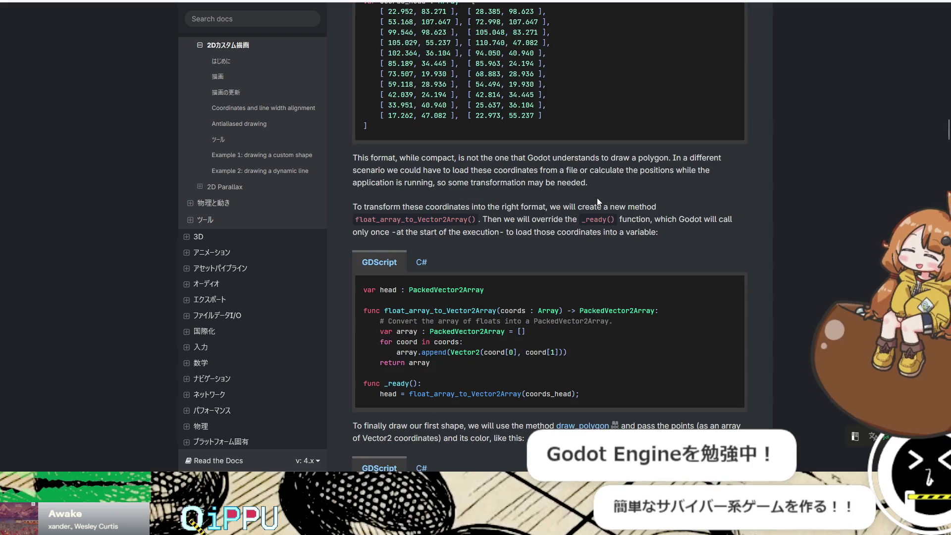
scroll(596, 198, "down", 1)
scroll(596, 198, "down", 13)
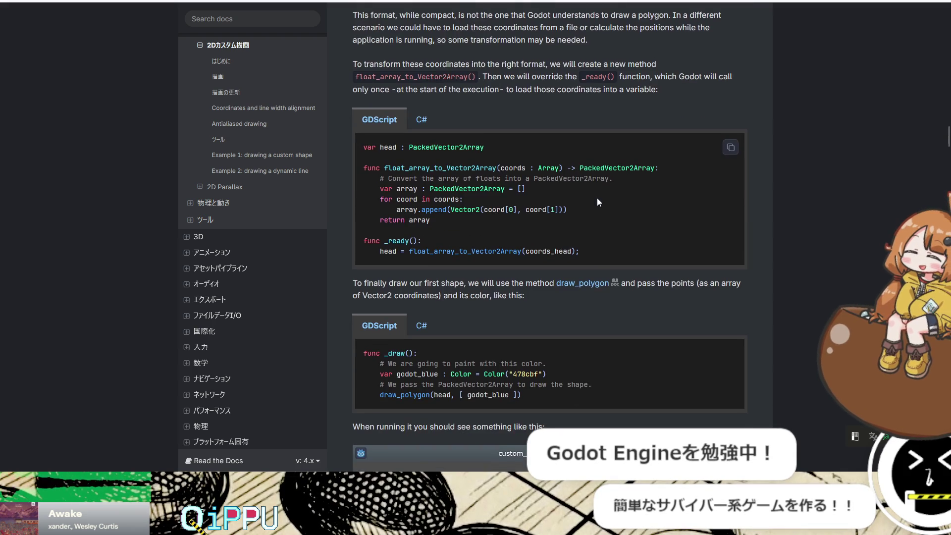
scroll(596, 197, "down", 6)
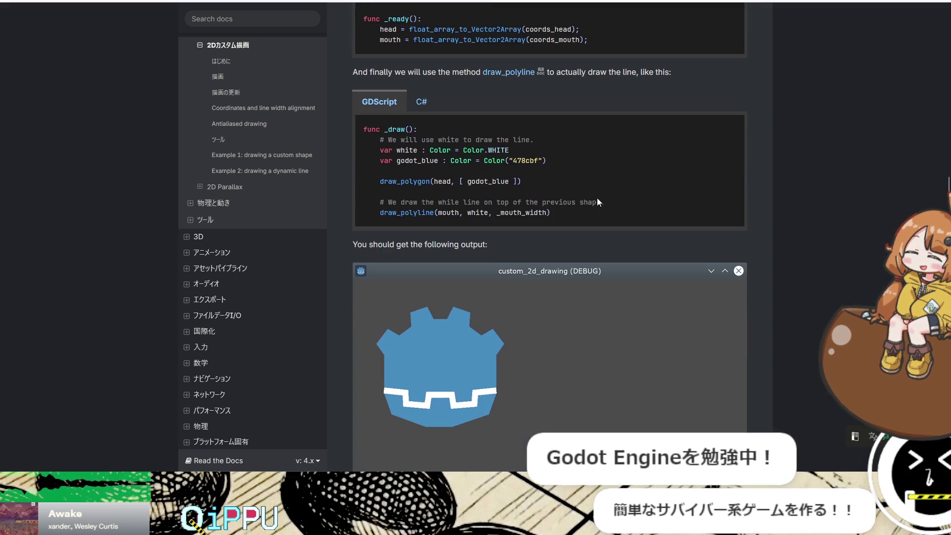
scroll(598, 198, "down", 3)
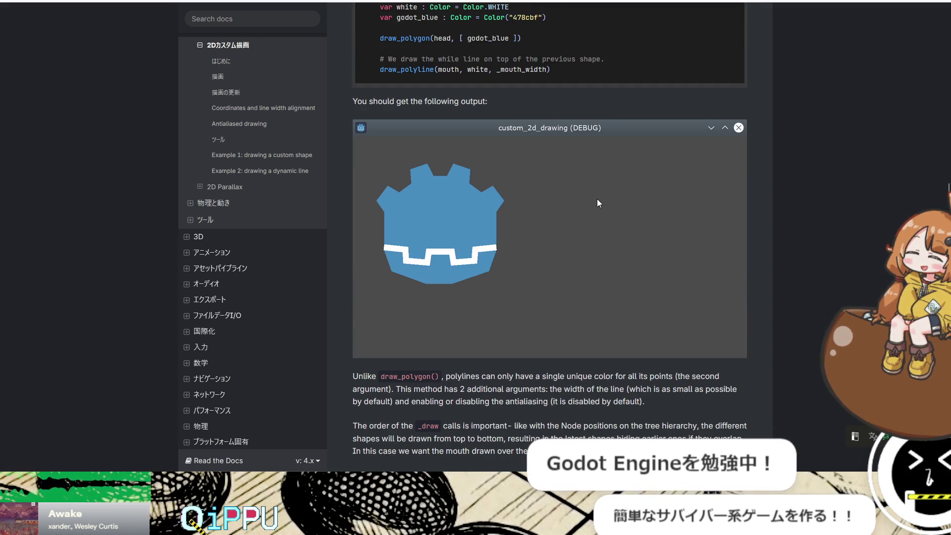
scroll(597, 199, "down", 14)
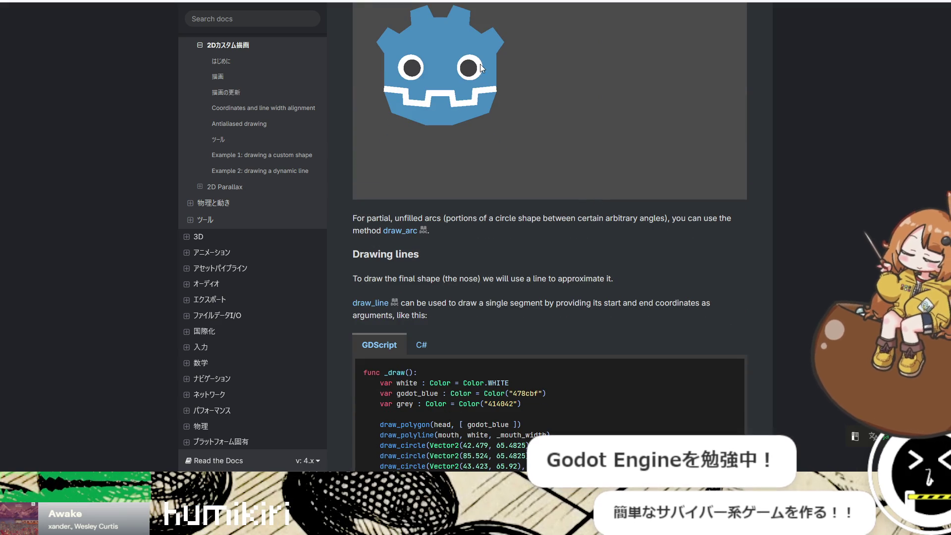
scroll(795, 229, "down", 15)
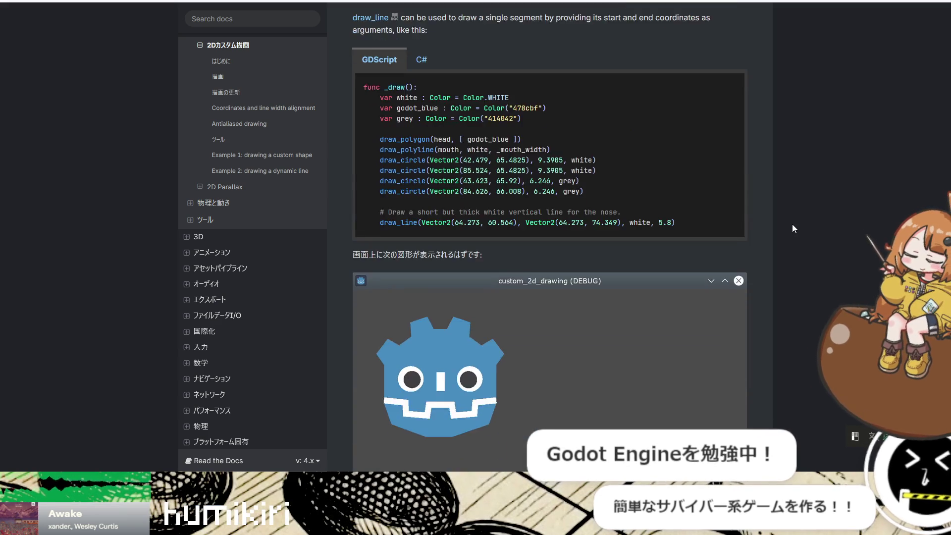
scroll(780, 233, "down", 1)
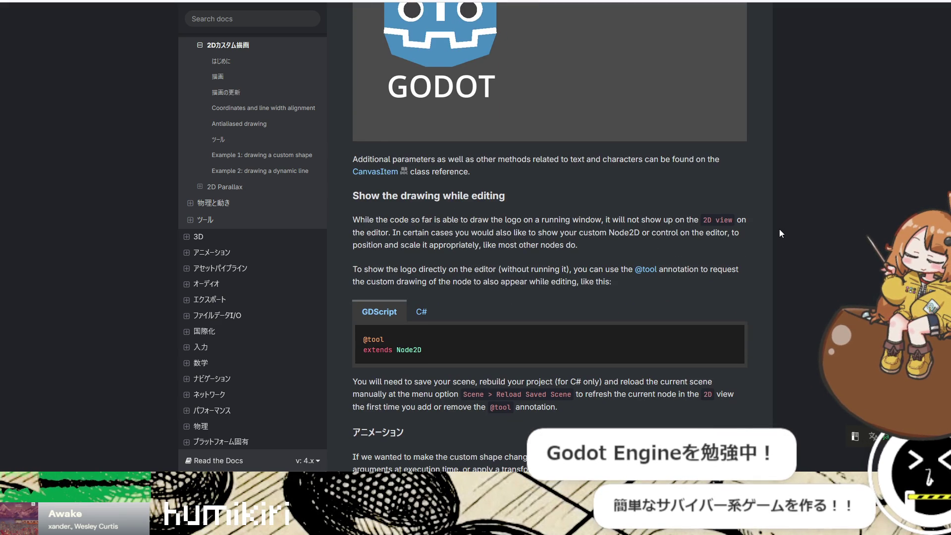
scroll(780, 233, "down", 10)
scroll(780, 229, "down", 7)
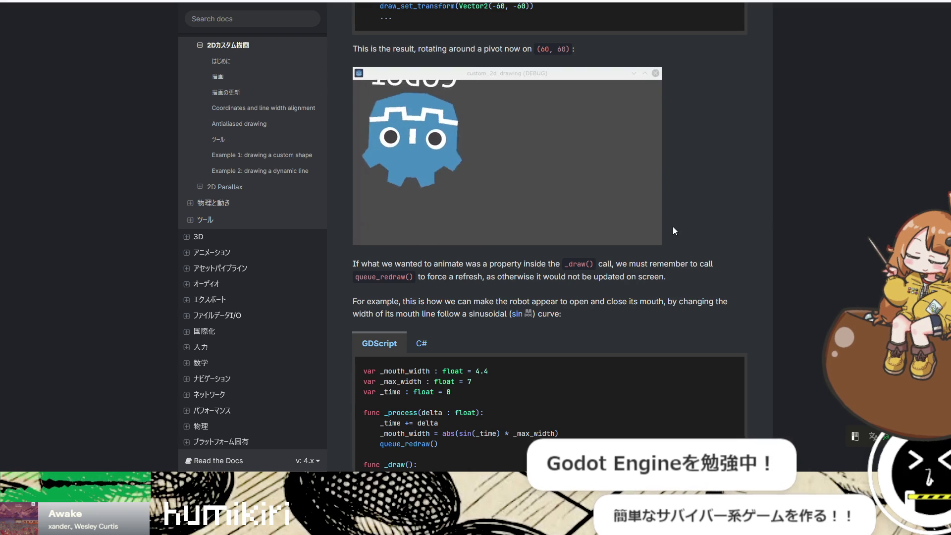
scroll(672, 228, "down", 5)
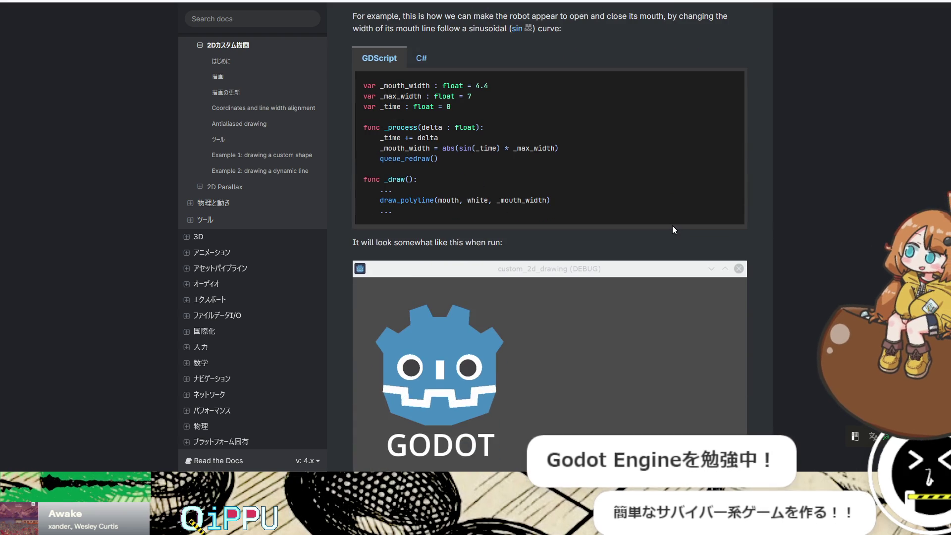
scroll(474, 340, "up", 7)
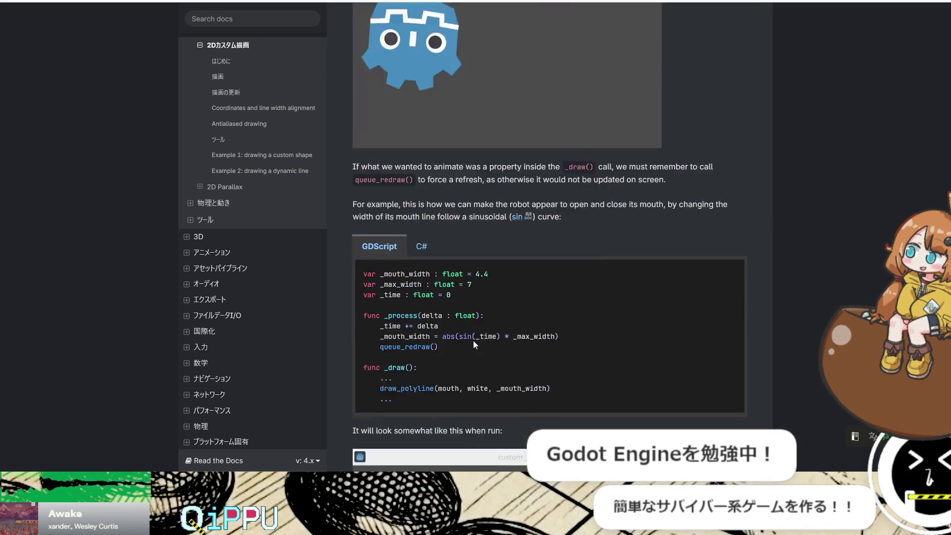
scroll(474, 339, "up", 18)
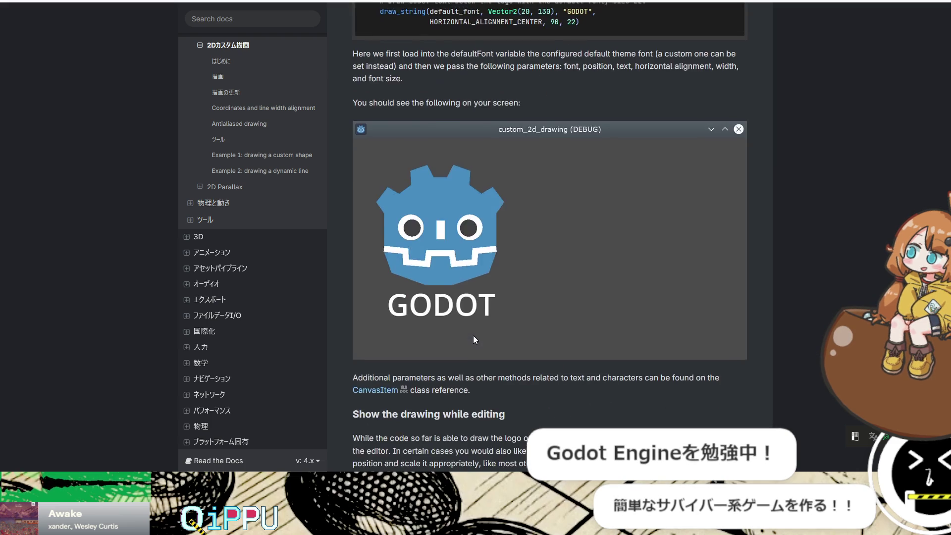
scroll(474, 339, "up", 6)
scroll(473, 335, "down", 5)
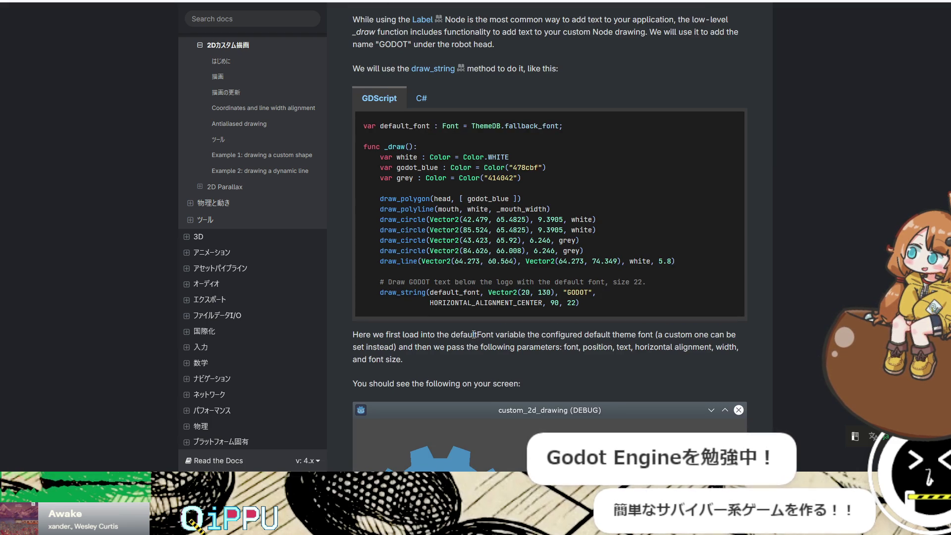
scroll(473, 335, "down", 20)
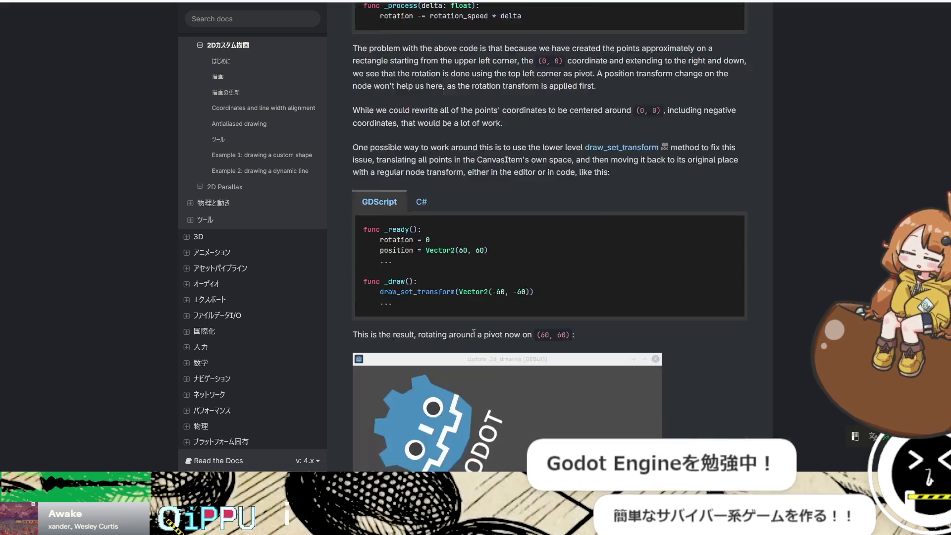
scroll(473, 333, "down", 20)
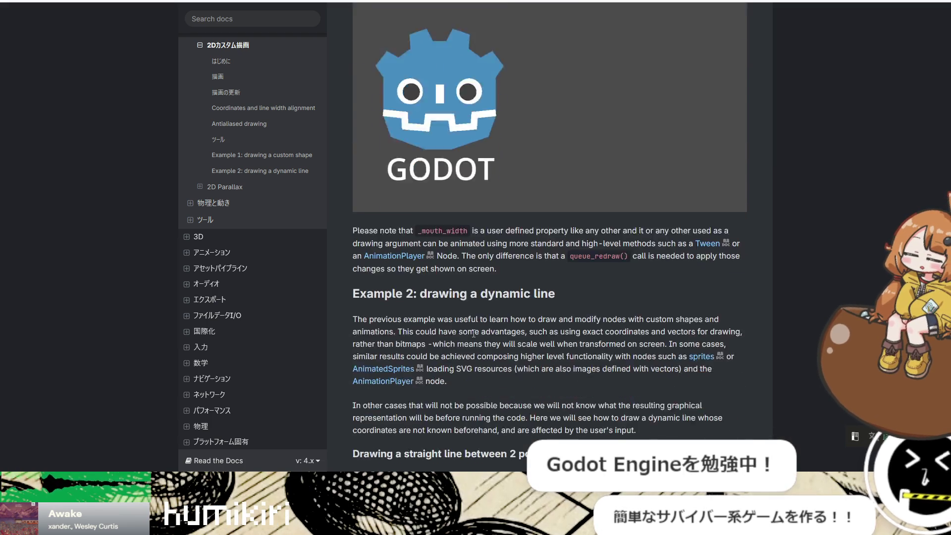
scroll(474, 337, "down", 20)
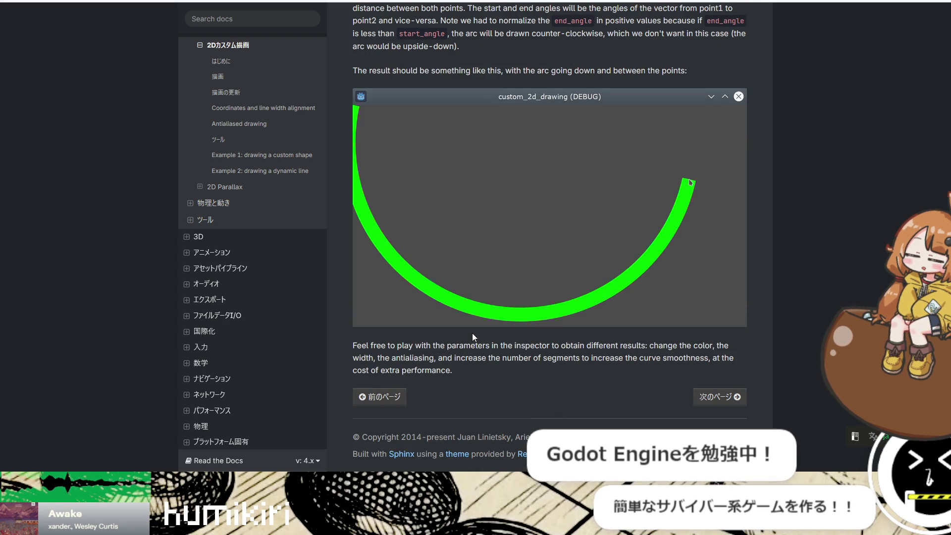
key("alt+Left")
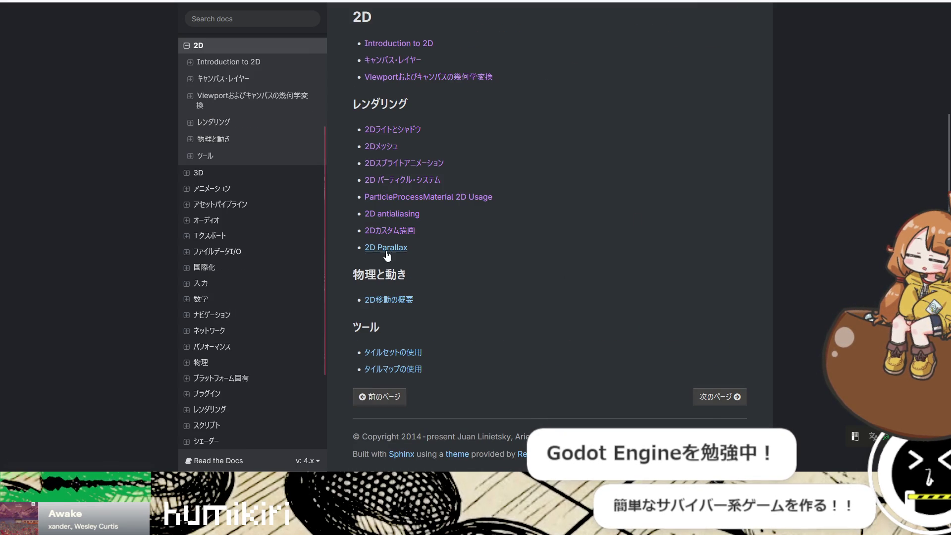
Step: Open 2D Parallax, search the web for 'Parallax', then close that tab to return to the article
left_click(386, 249)
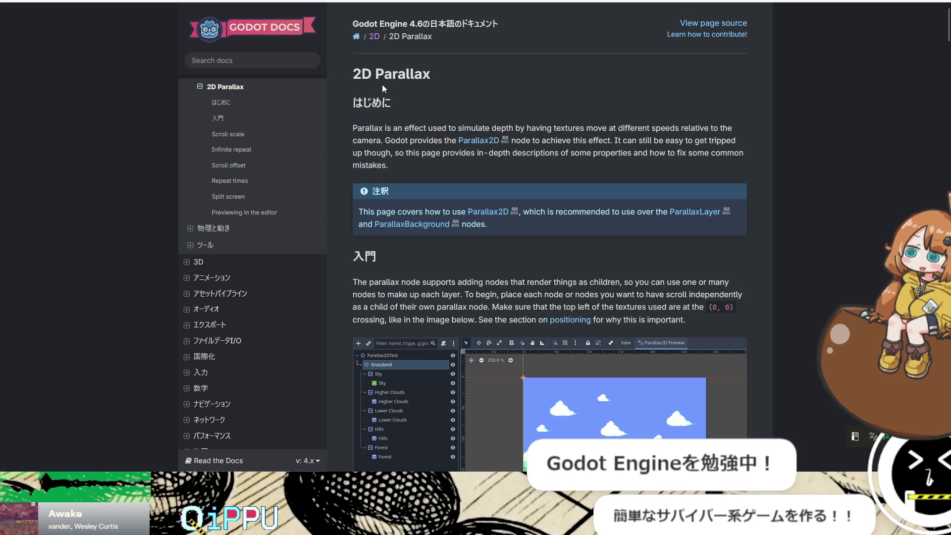
key("Return")
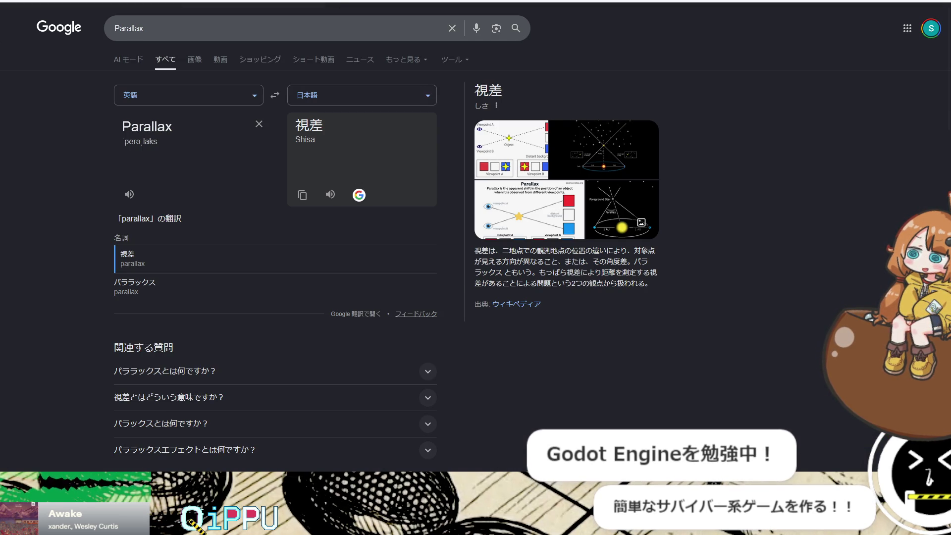
key("ctrl+w")
scroll(846, 265, "down", 15)
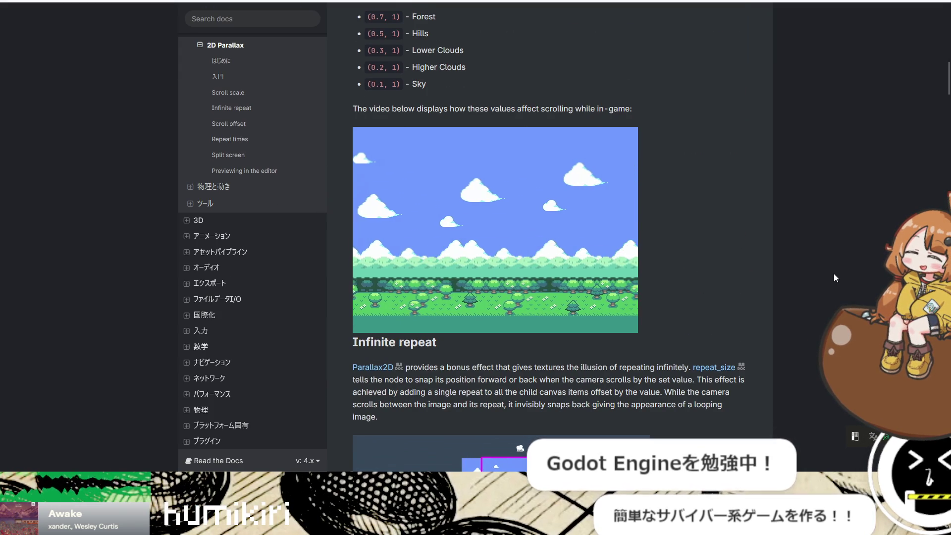
scroll(832, 274, "up", 15)
scroll(829, 270, "down", 8)
scroll(830, 271, "down", 10)
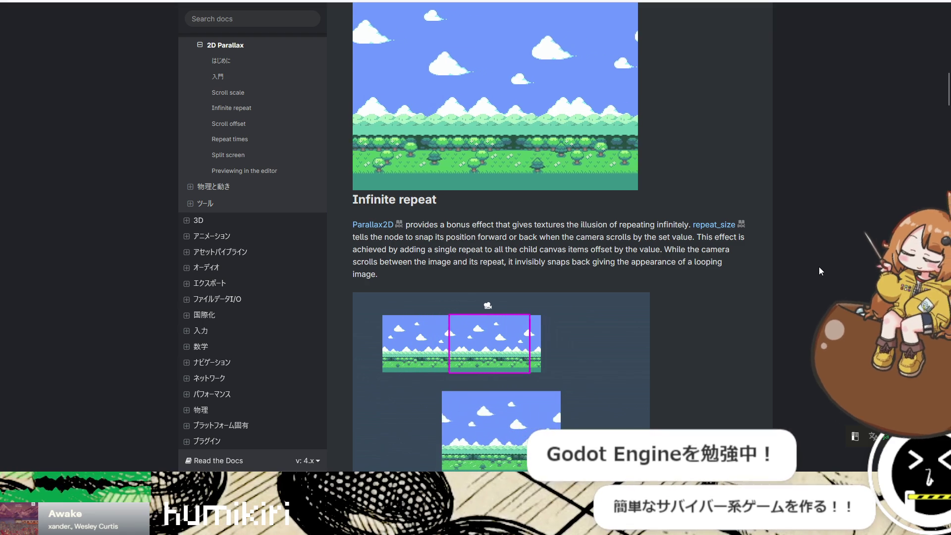
scroll(779, 273, "down", 4)
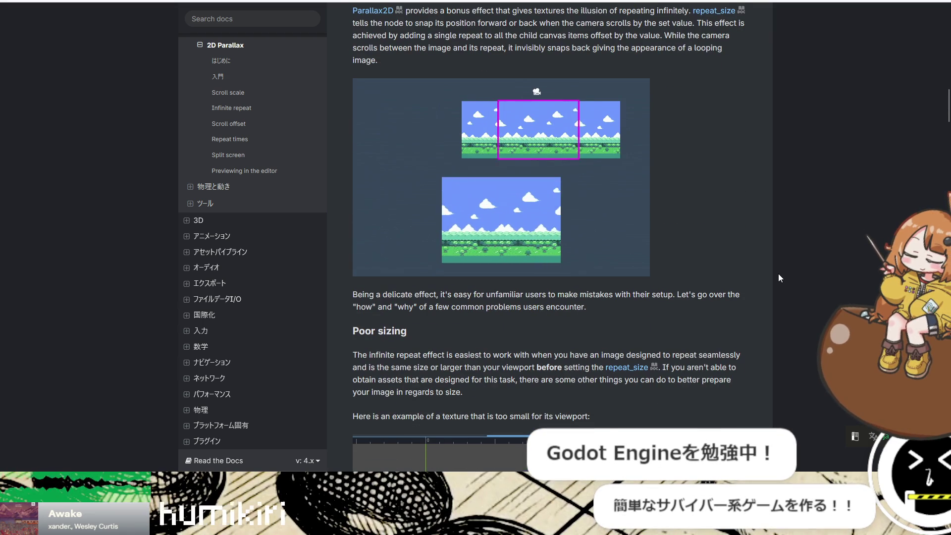
scroll(777, 273, "up", 7)
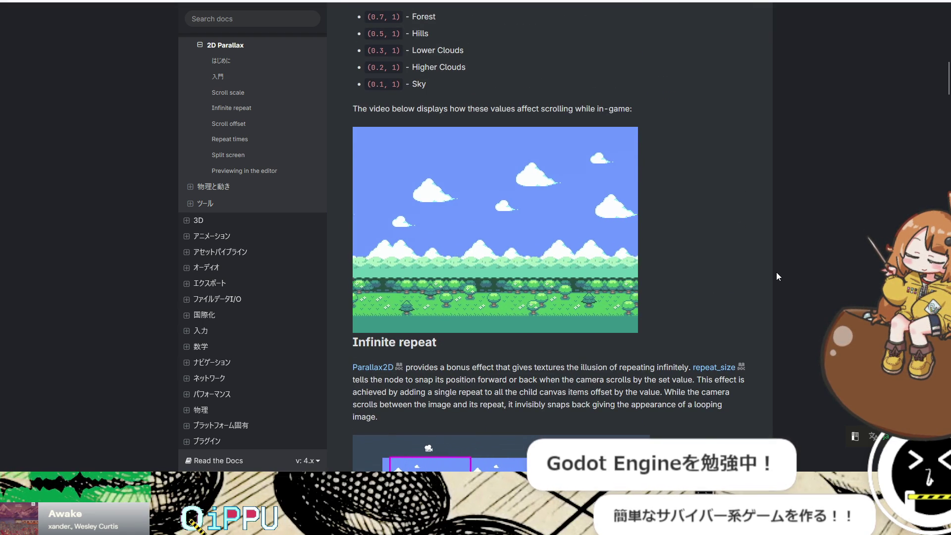
scroll(777, 272, "down", 6)
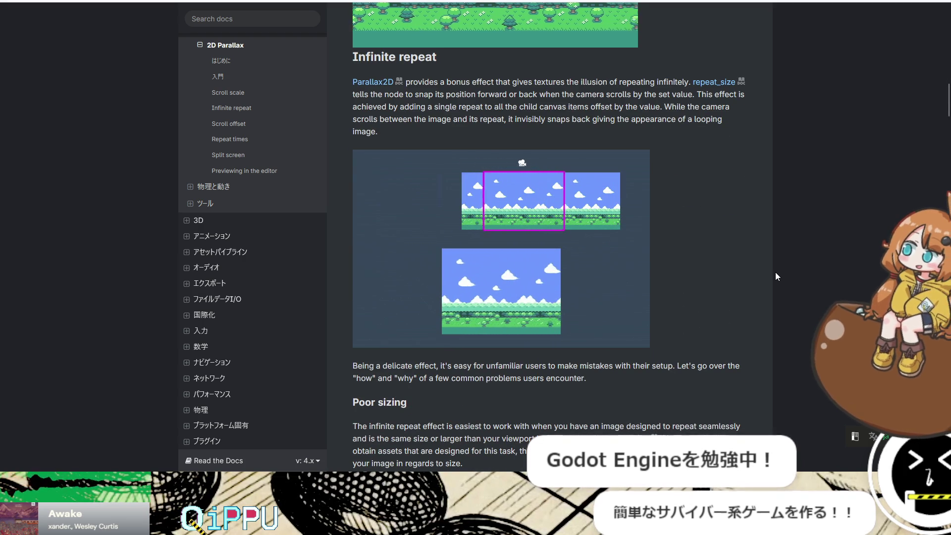
scroll(774, 272, "down", 6)
scroll(775, 272, "down", 6)
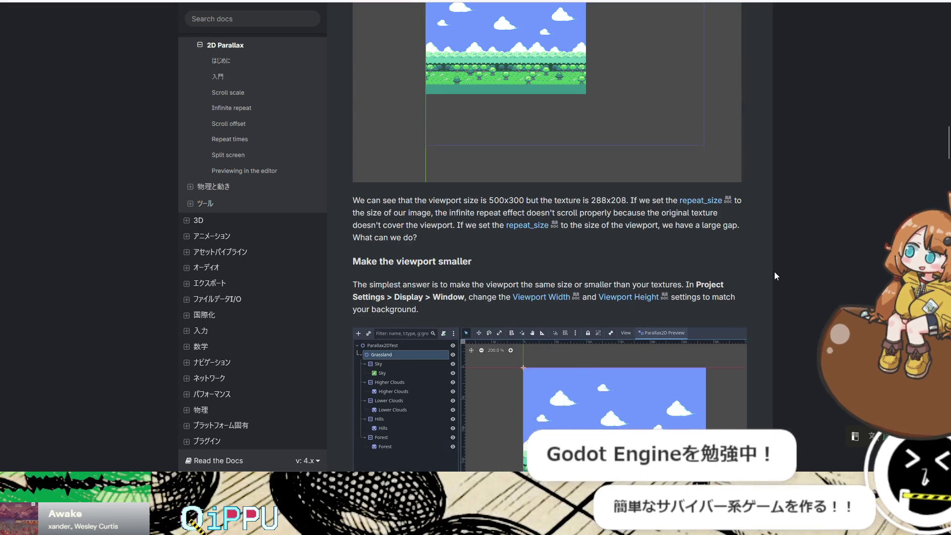
scroll(759, 275, "up", 15)
scroll(758, 278, "up", 3)
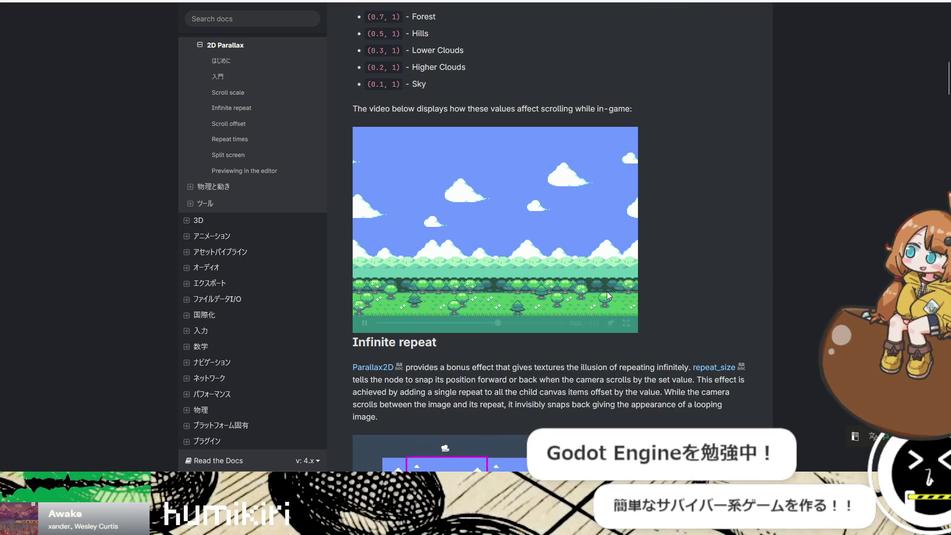
scroll(445, 281, "up", 9)
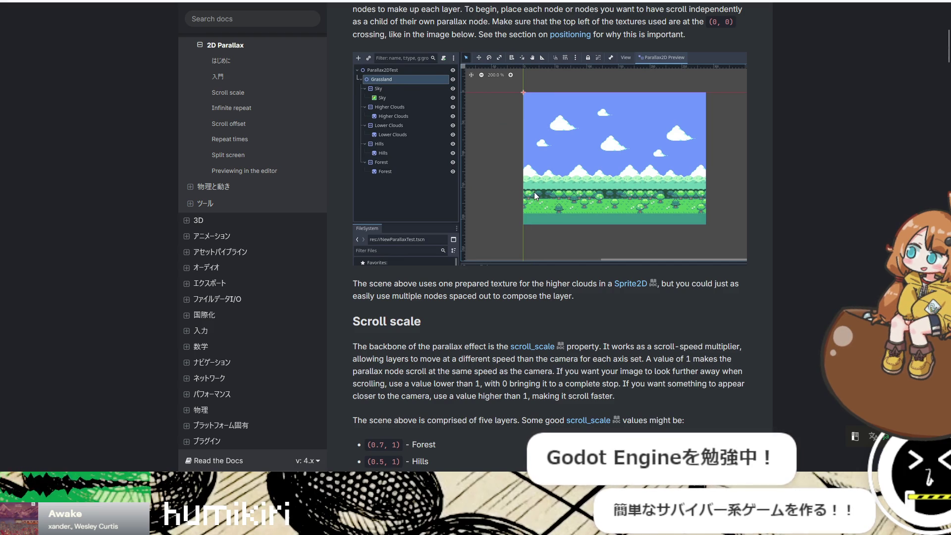
scroll(647, 267, "down", 15)
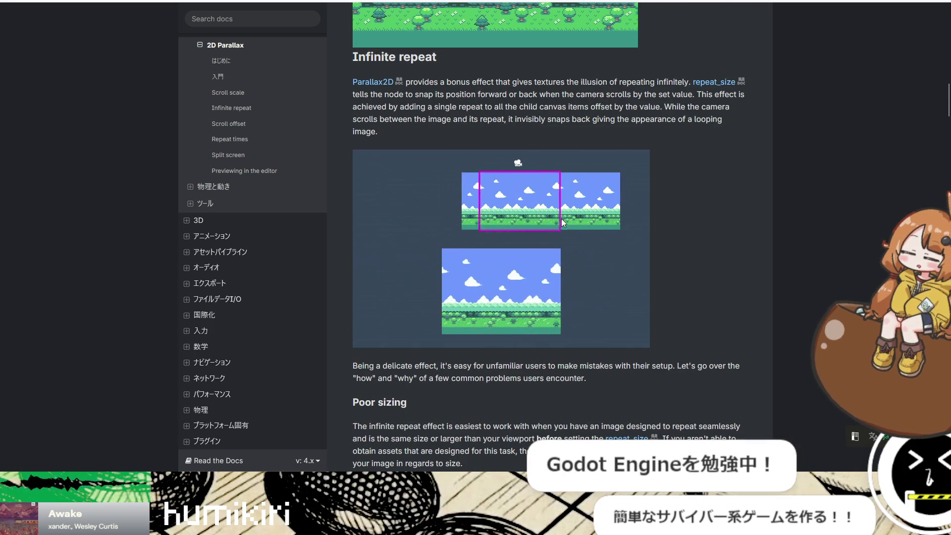
scroll(611, 255, "up", 5)
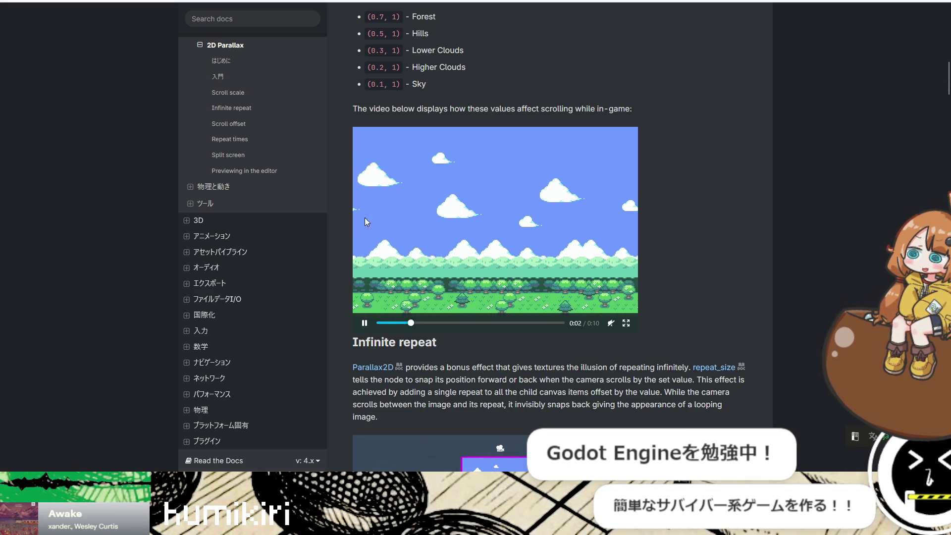
scroll(719, 251, "down", 12)
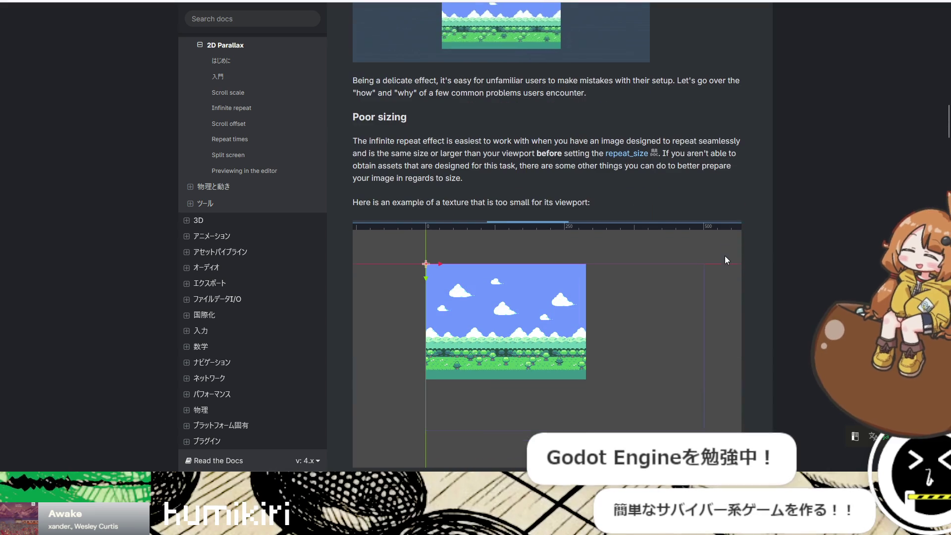
scroll(727, 259, "down", 4)
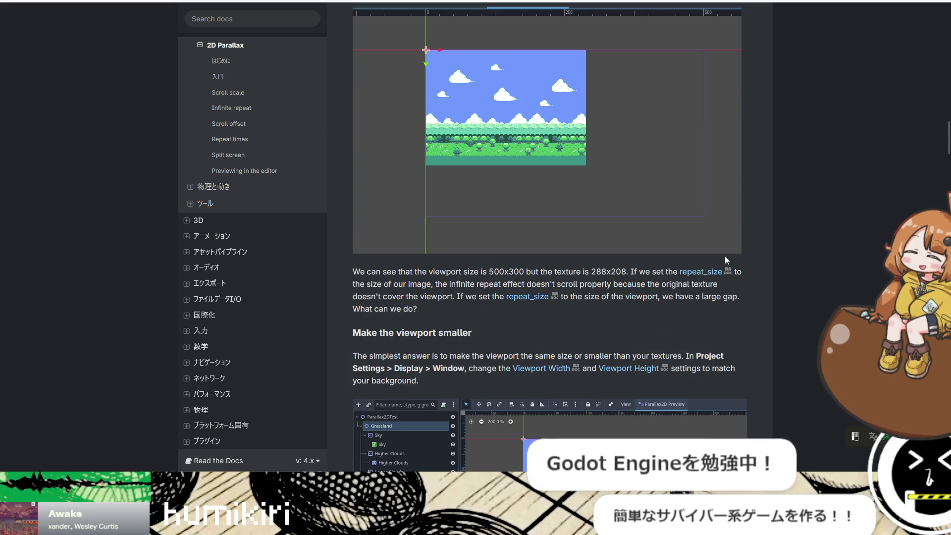
scroll(726, 257, "down", 7)
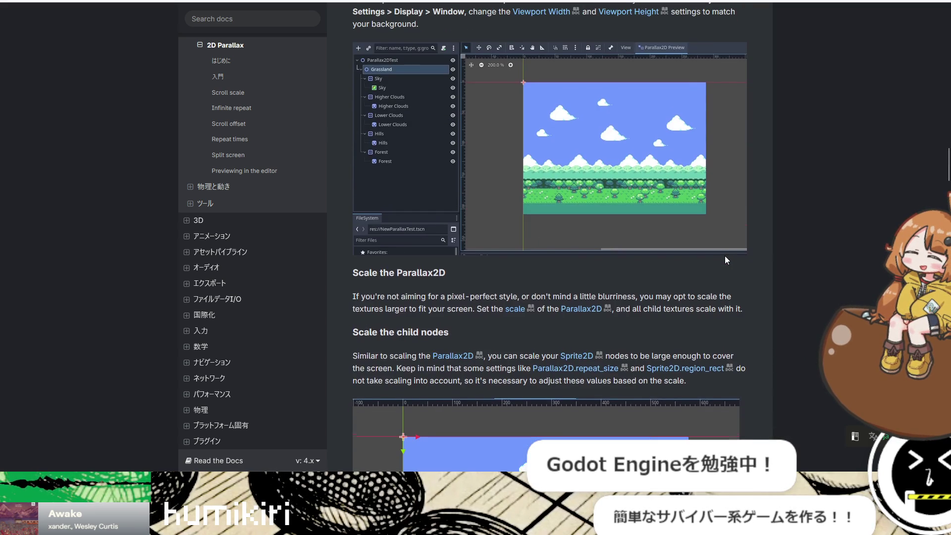
scroll(725, 257, "down", 9)
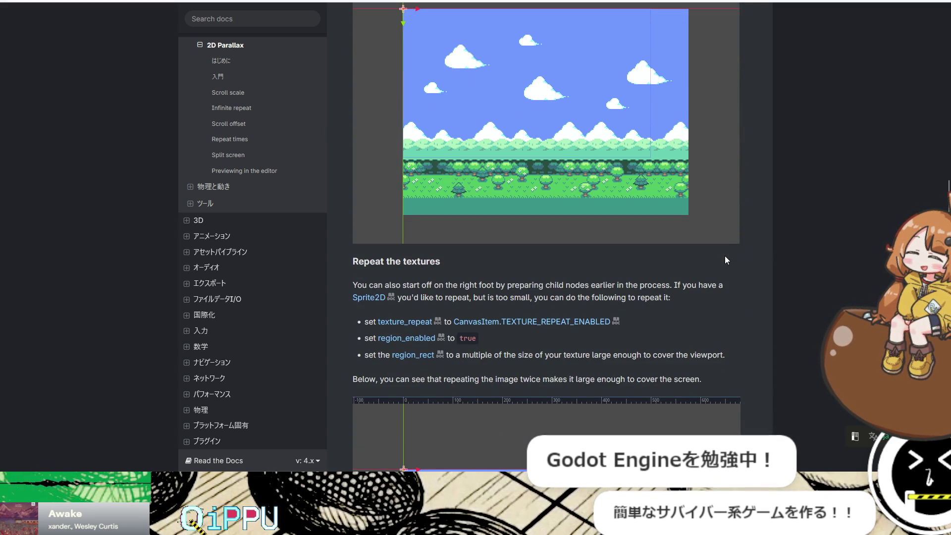
scroll(725, 256, "down", 10)
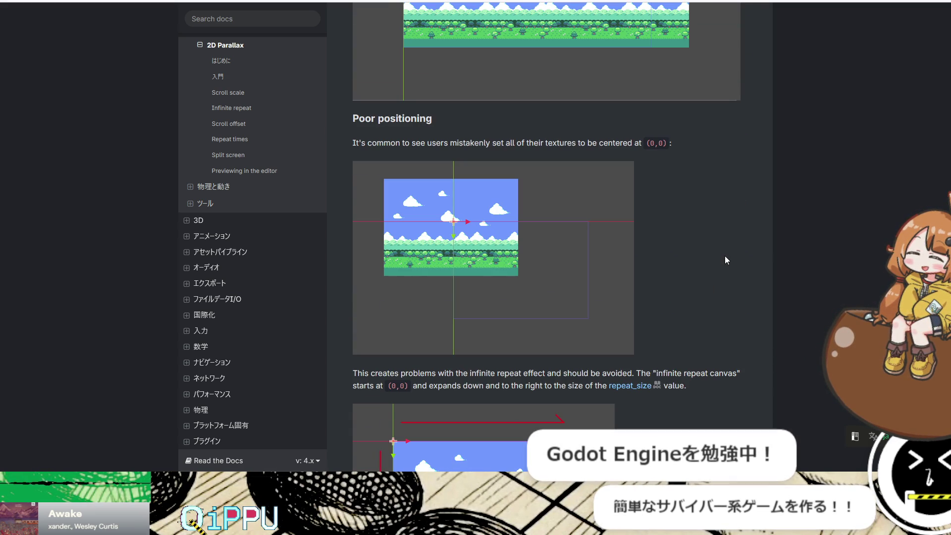
scroll(724, 255, "down", 10)
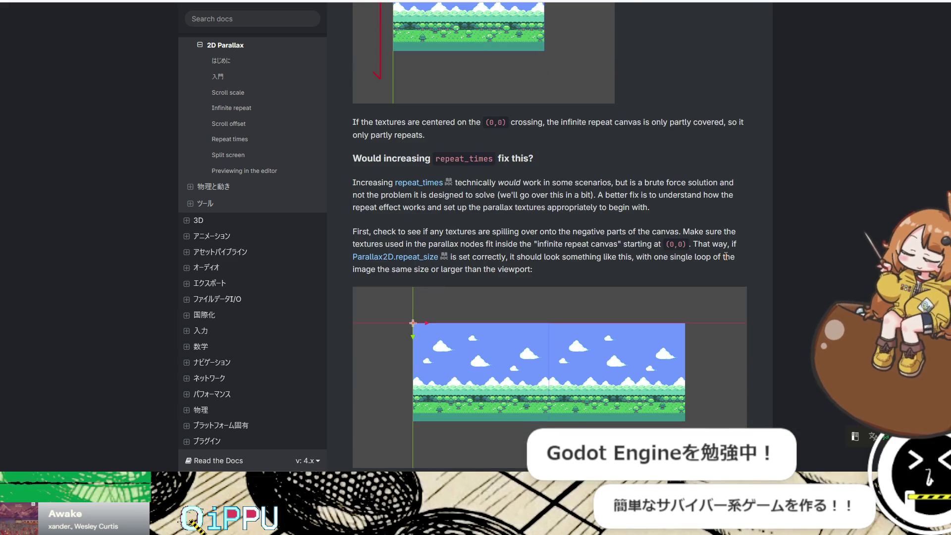
scroll(726, 256, "down", 6)
scroll(725, 257, "down", 15)
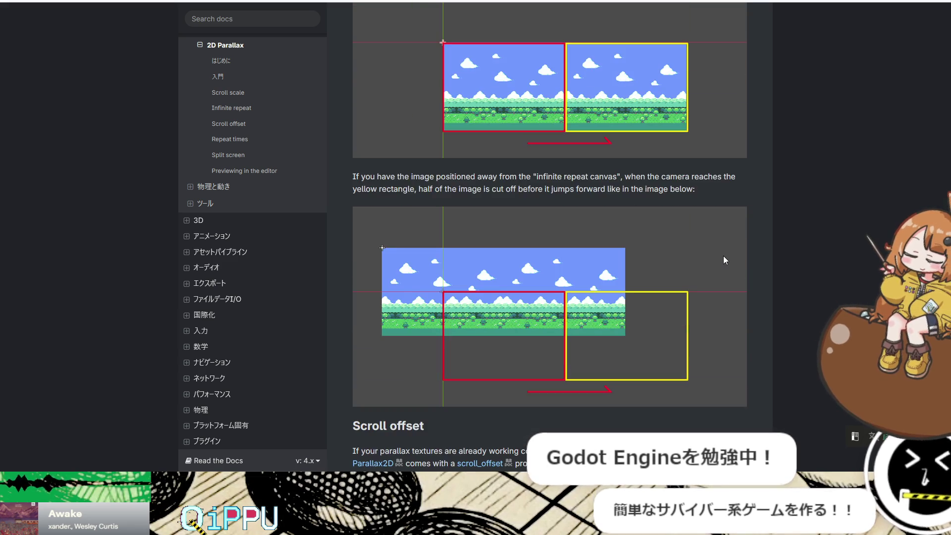
scroll(723, 256, "down", 2)
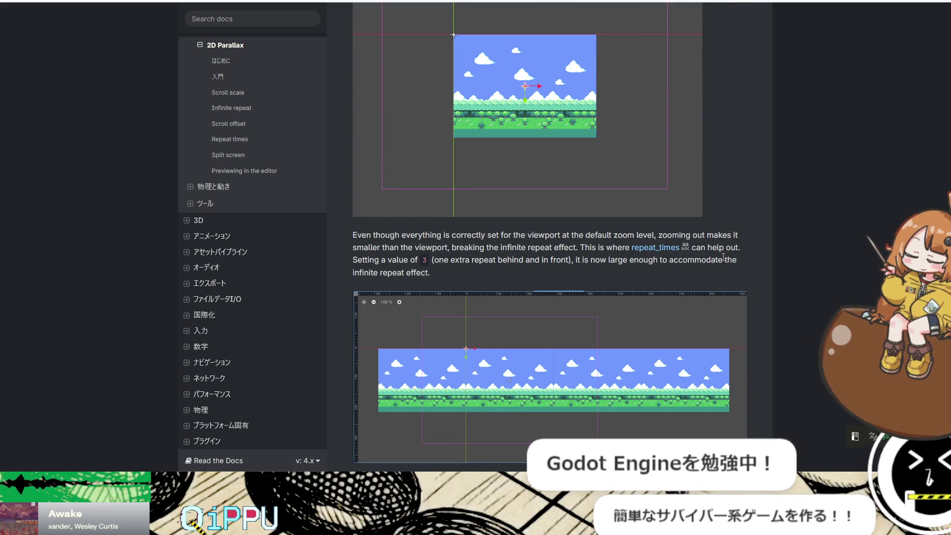
scroll(723, 257, "down", 12)
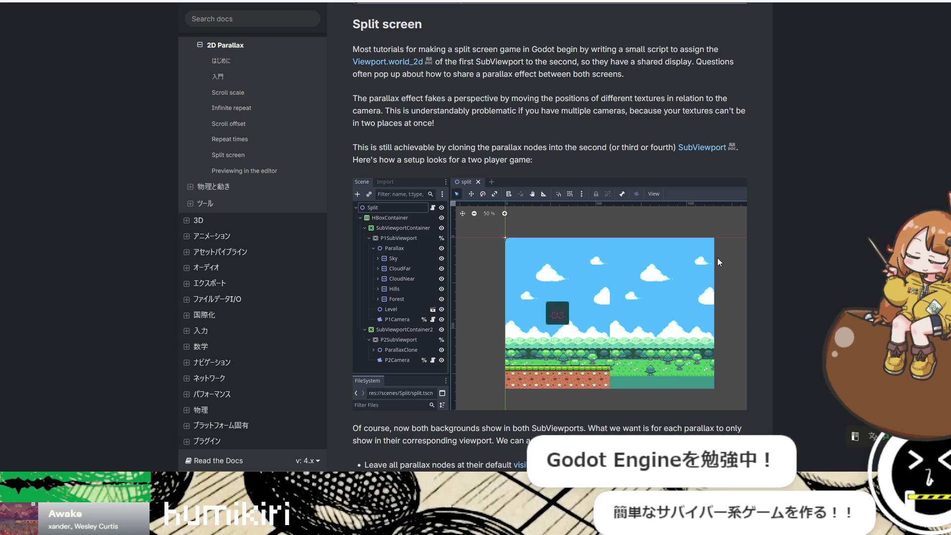
scroll(717, 258, "down", 10)
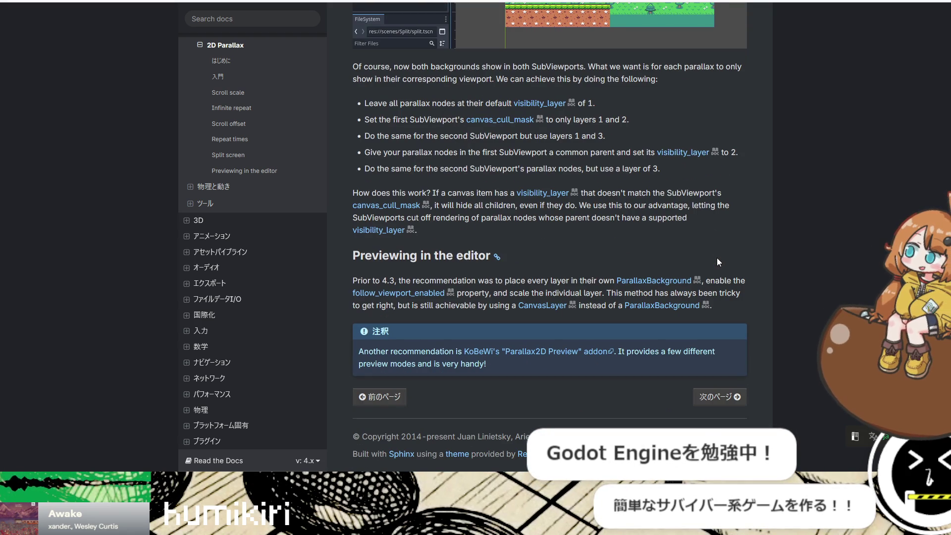
scroll(713, 258, "up", 20)
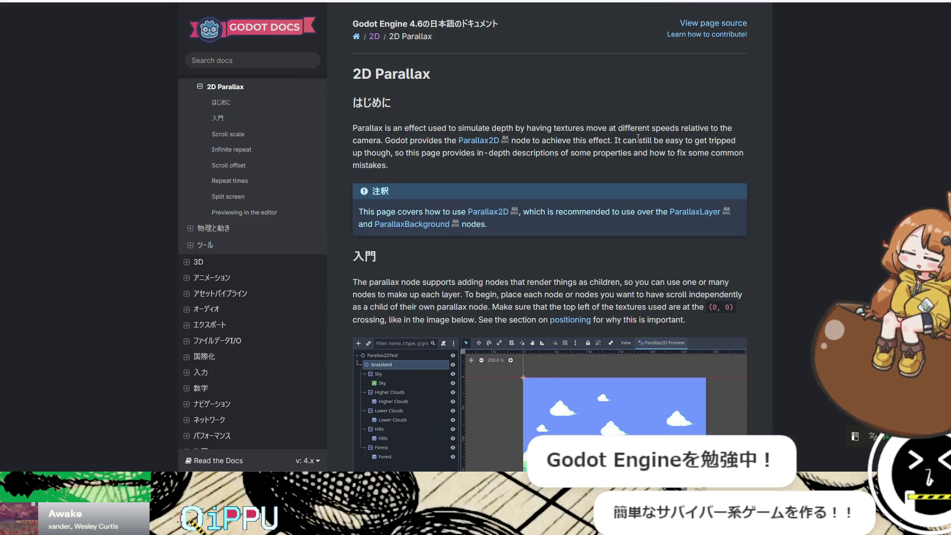
key("alt+Left")
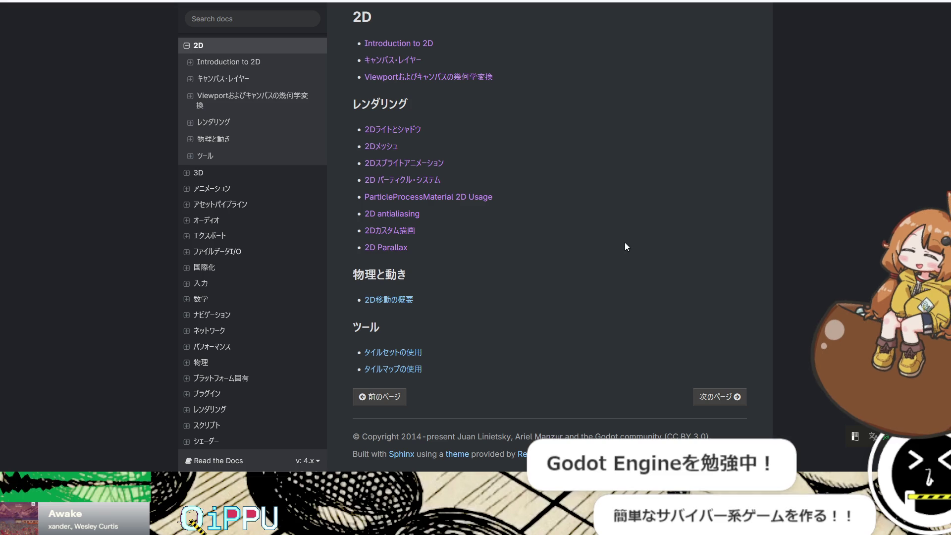
Step: Open the 2D移動の概要 movement overview page from the 2D index
left_click(374, 301)
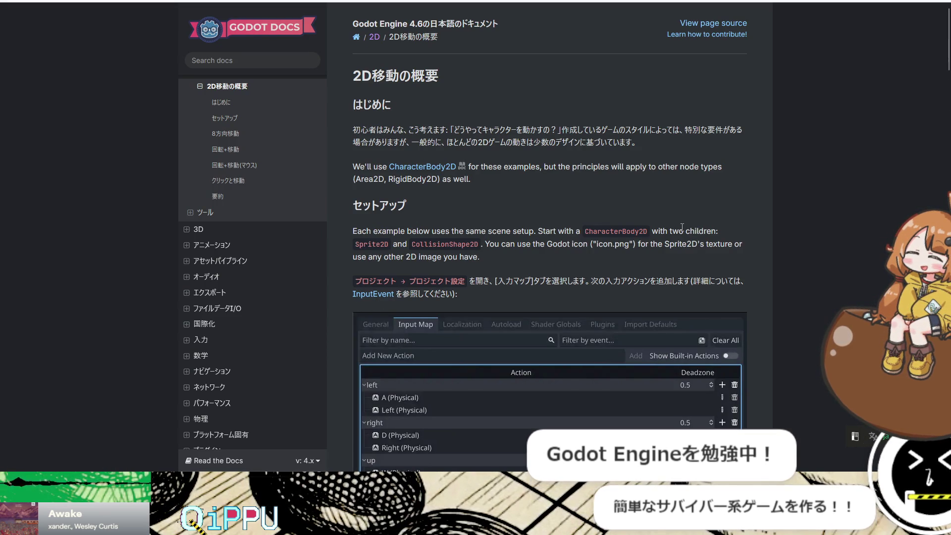
scroll(682, 227, "down", 15)
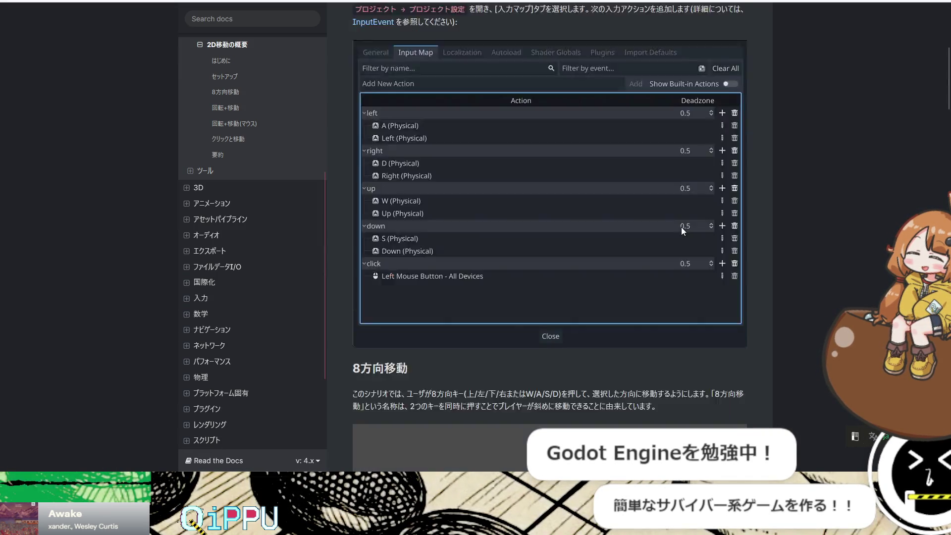
scroll(721, 234, "up", 3)
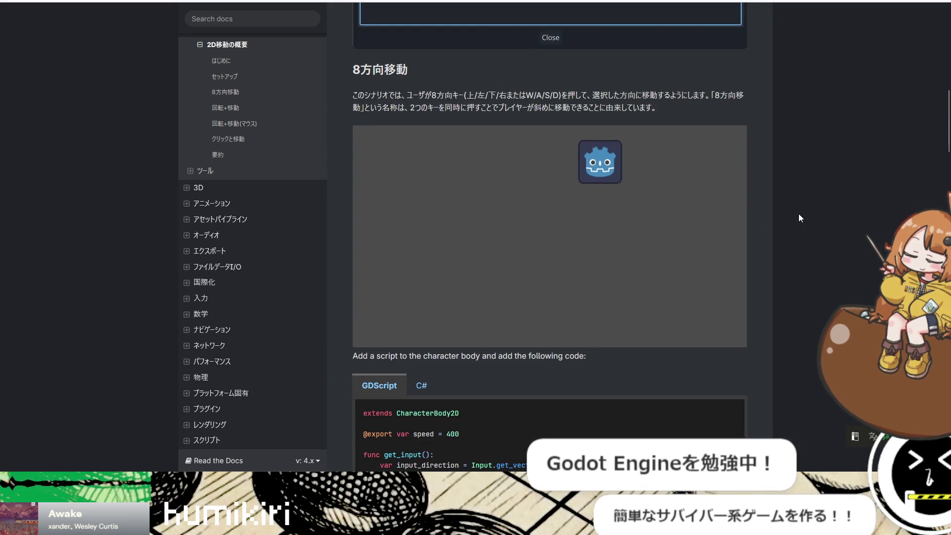
scroll(799, 218, "down", 6)
scroll(800, 218, "down", 10)
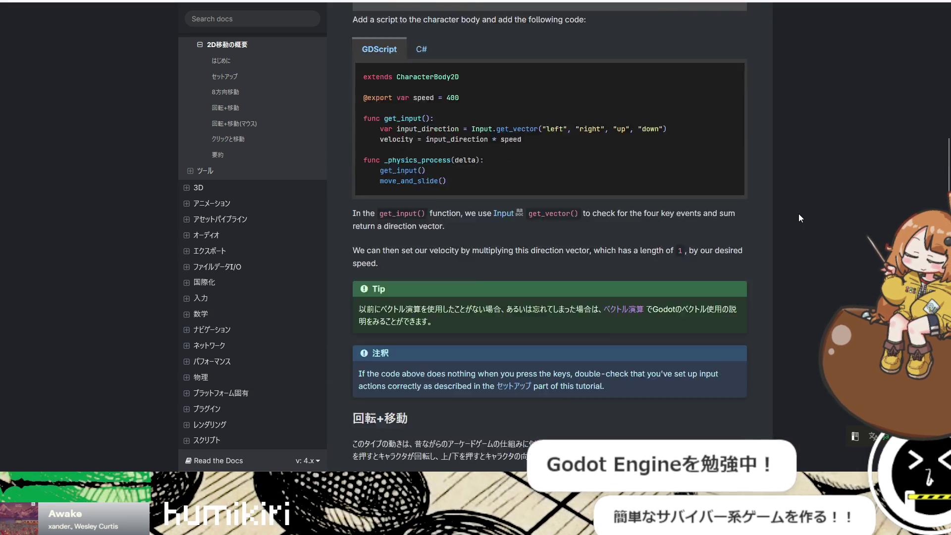
scroll(799, 218, "down", 6)
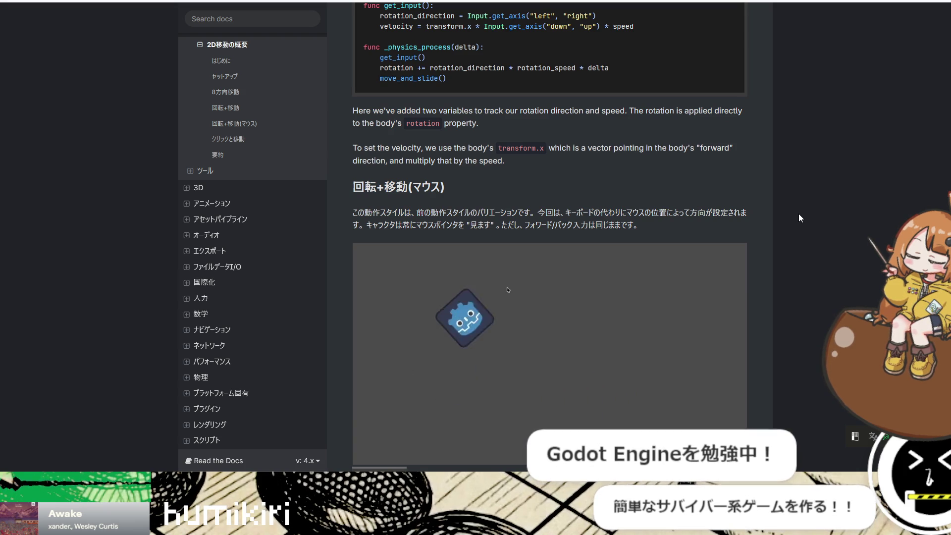
scroll(800, 218, "down", 6)
scroll(799, 218, "down", 6)
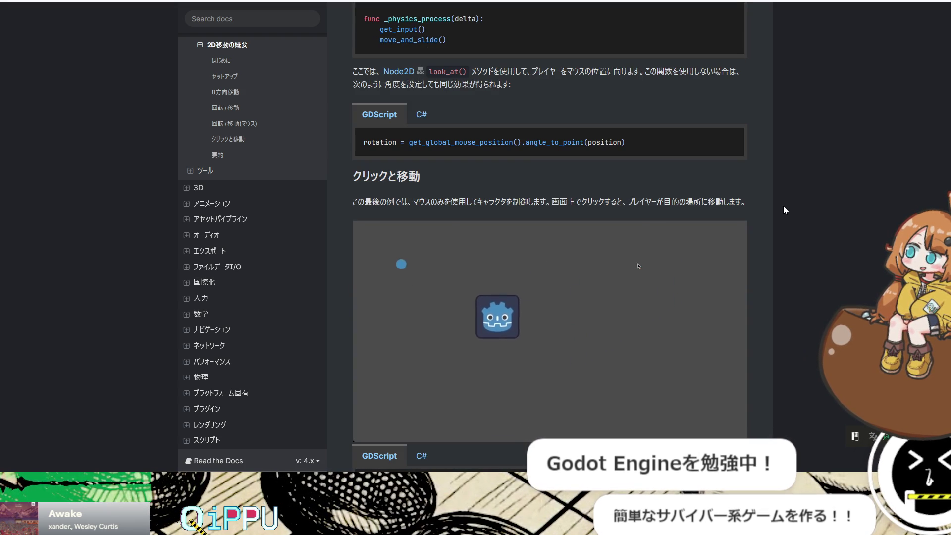
scroll(843, 214, "down", 6)
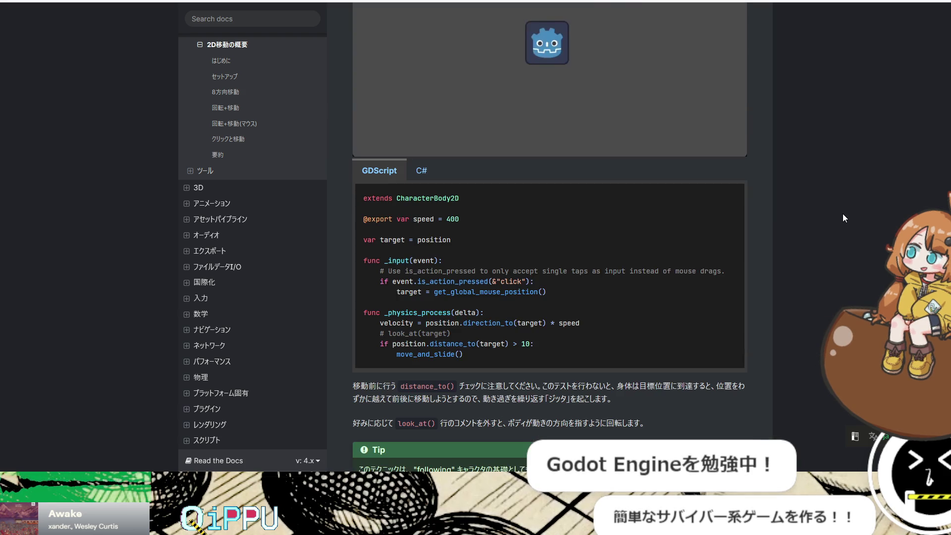
scroll(844, 218, "down", 4)
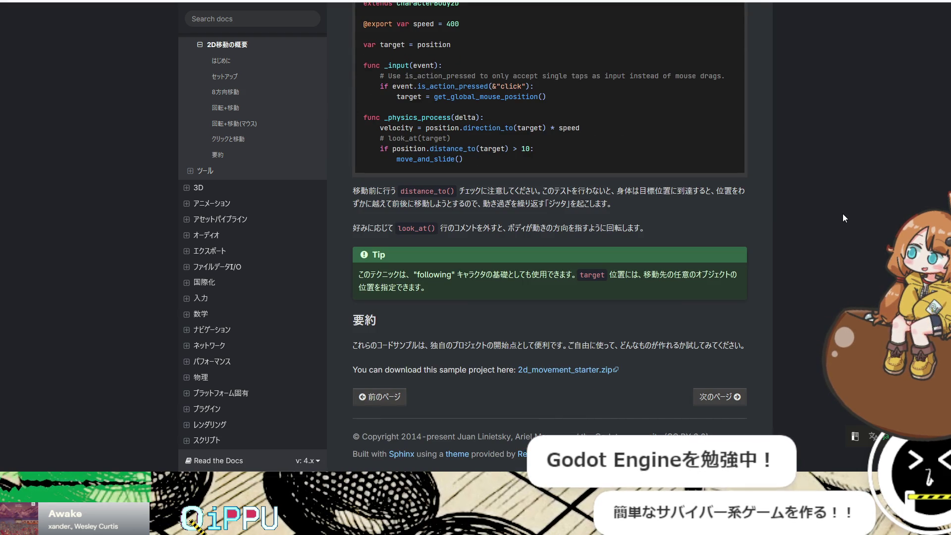
scroll(812, 248, "up", 15)
scroll(807, 247, "up", 10)
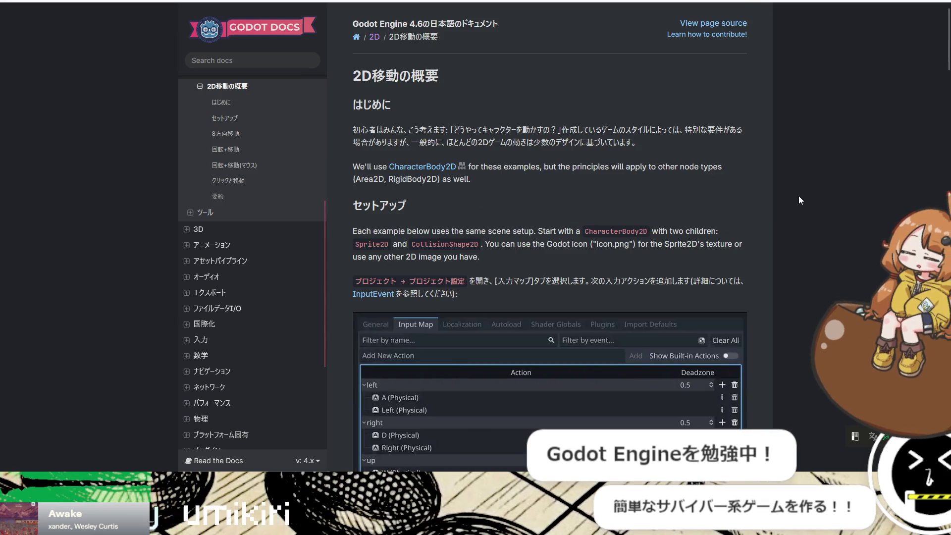
key("alt+Left")
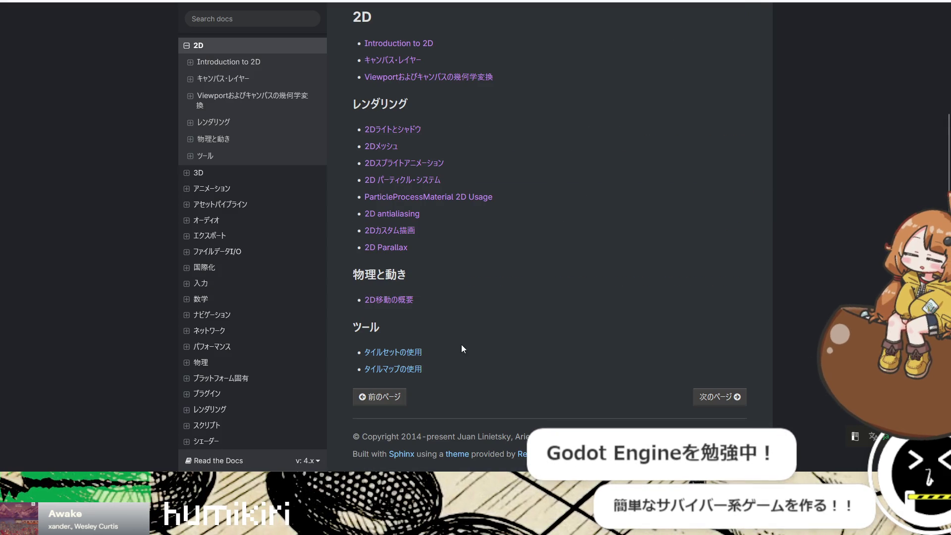
Step: Open the タイルセットの使用 tileset guide and read through its opening sections
left_click(406, 353)
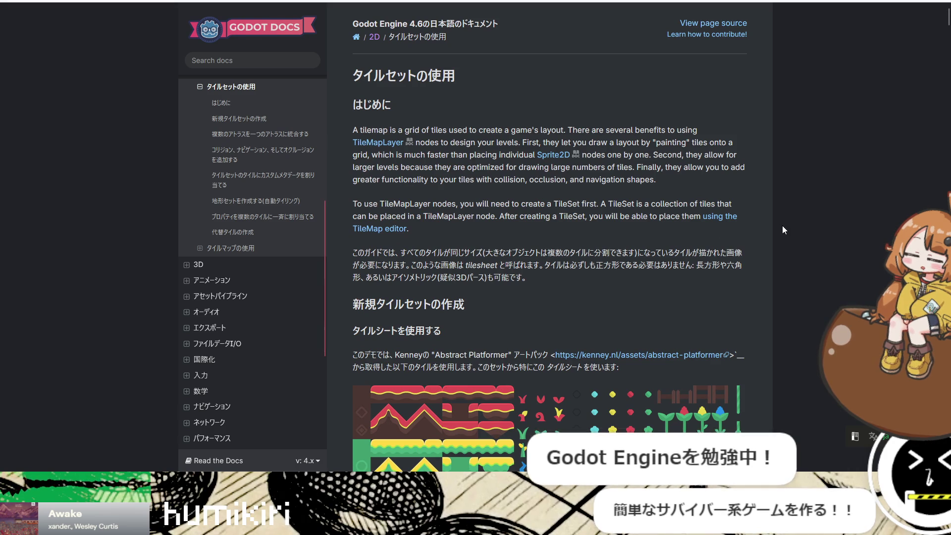
scroll(783, 226, "down", 4)
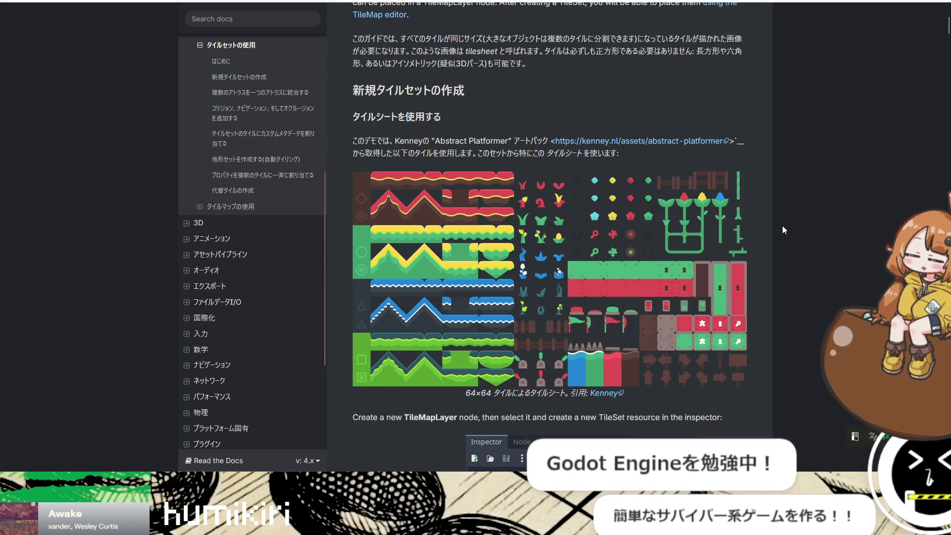
scroll(783, 226, "down", 9)
scroll(782, 230, "down", 15)
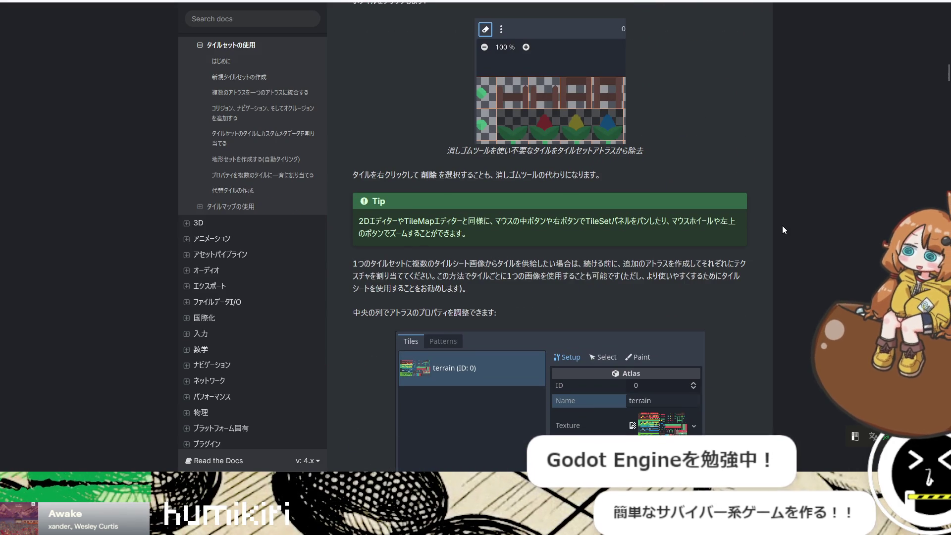
scroll(782, 228, "up", 20)
scroll(780, 230, "down", 3)
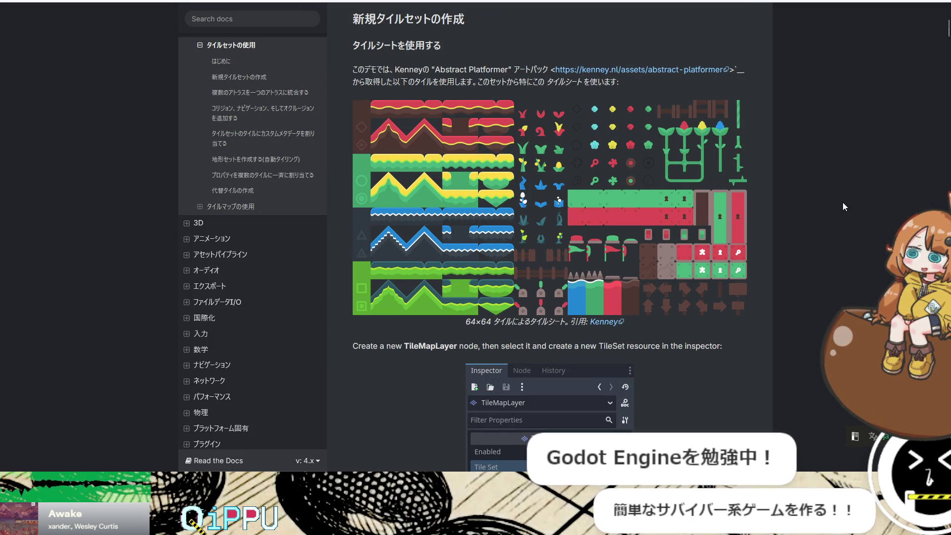
scroll(843, 202, "down", 3)
scroll(843, 199, "down", 20)
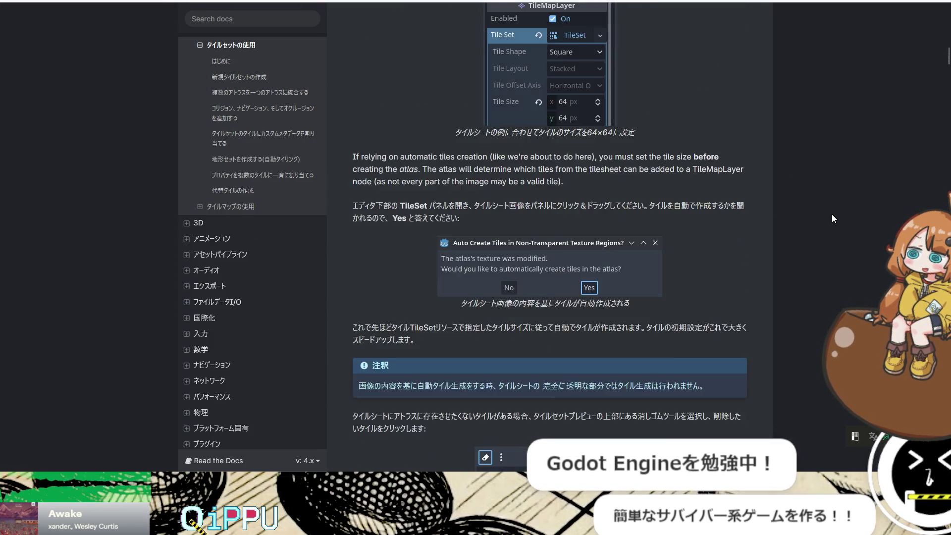
scroll(826, 218, "down", 15)
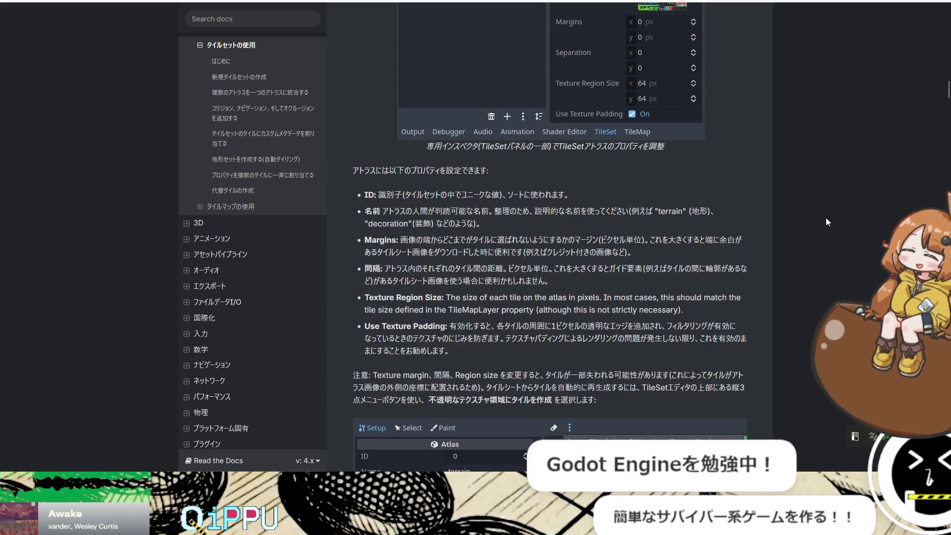
scroll(827, 218, "down", 15)
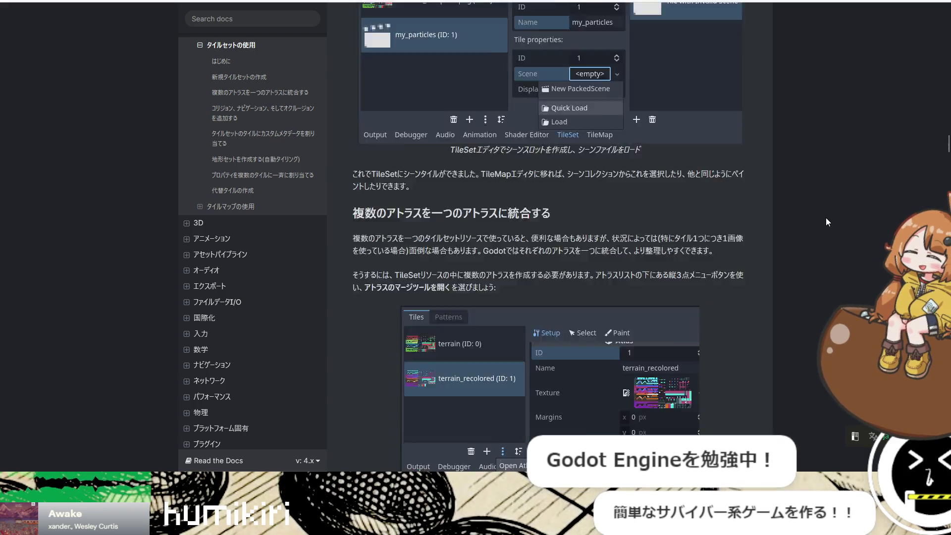
scroll(825, 218, "down", 15)
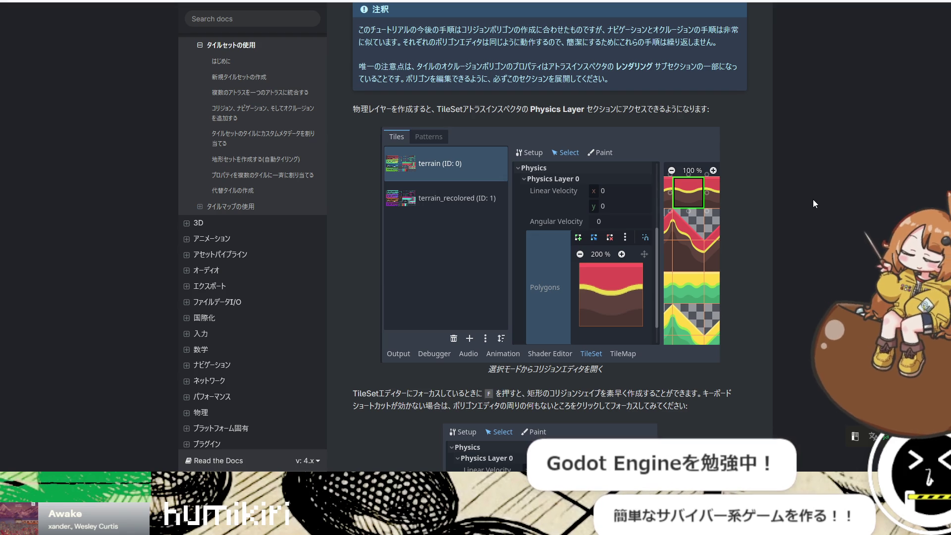
Step: Read on through the 代替タイルの作成 section, then go back to the 2D index
scroll(816, 198, "down", 8)
scroll(816, 203, "up", 7)
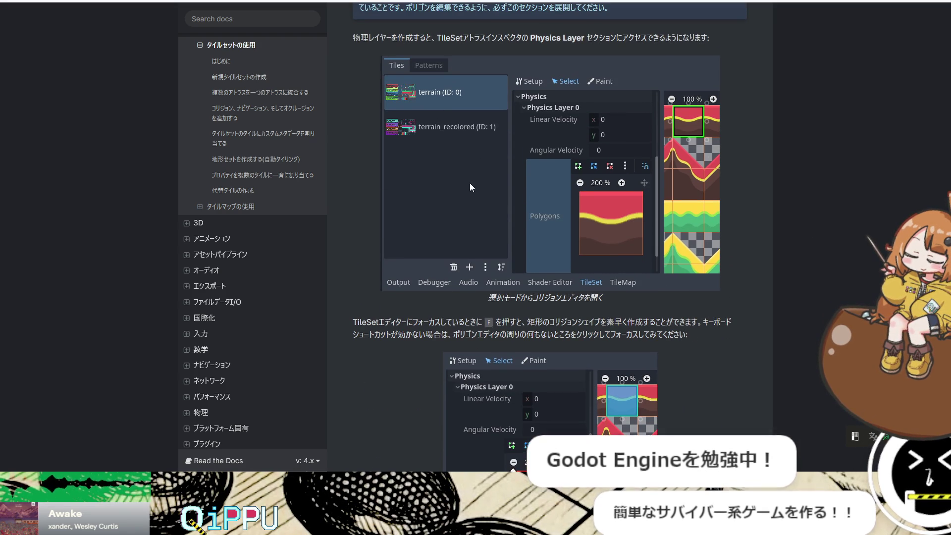
scroll(791, 284, "down", 15)
scroll(789, 289, "down", 20)
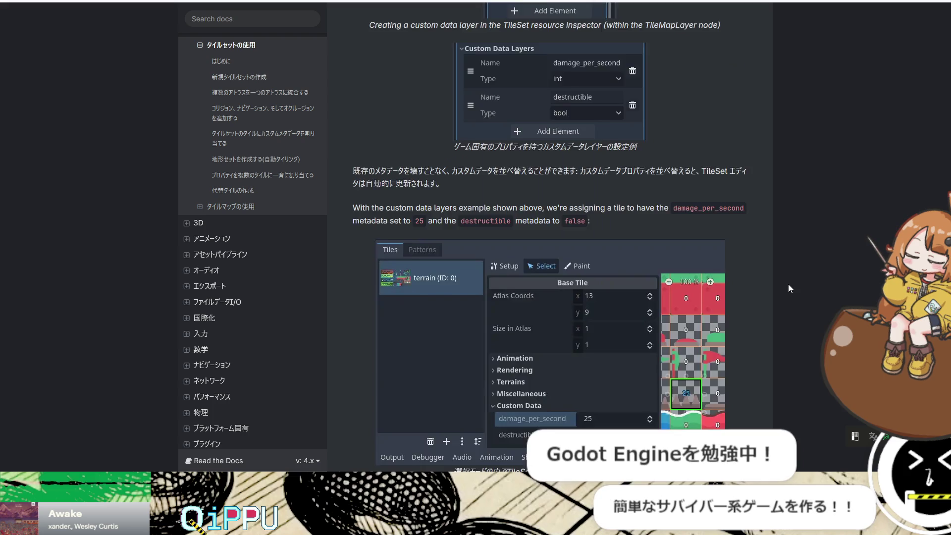
scroll(789, 287, "down", 15)
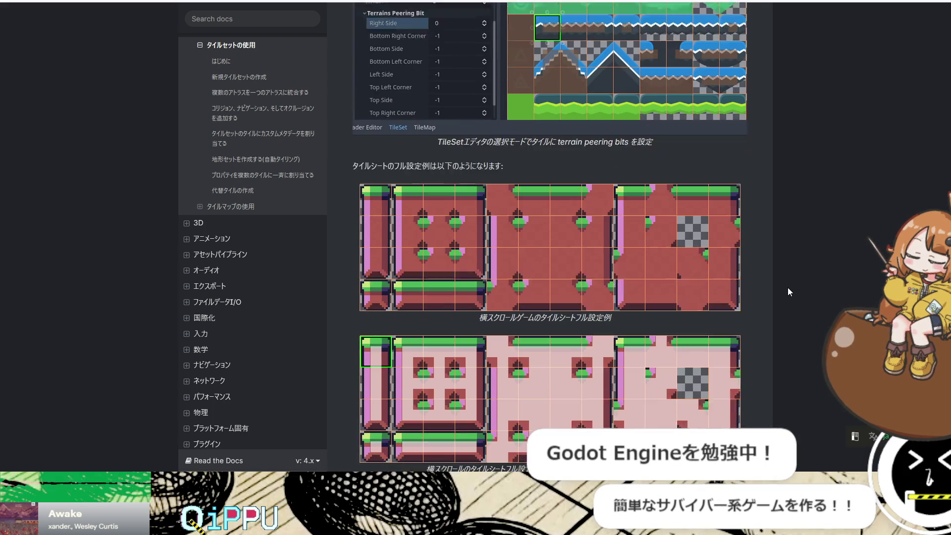
scroll(788, 292, "down", 20)
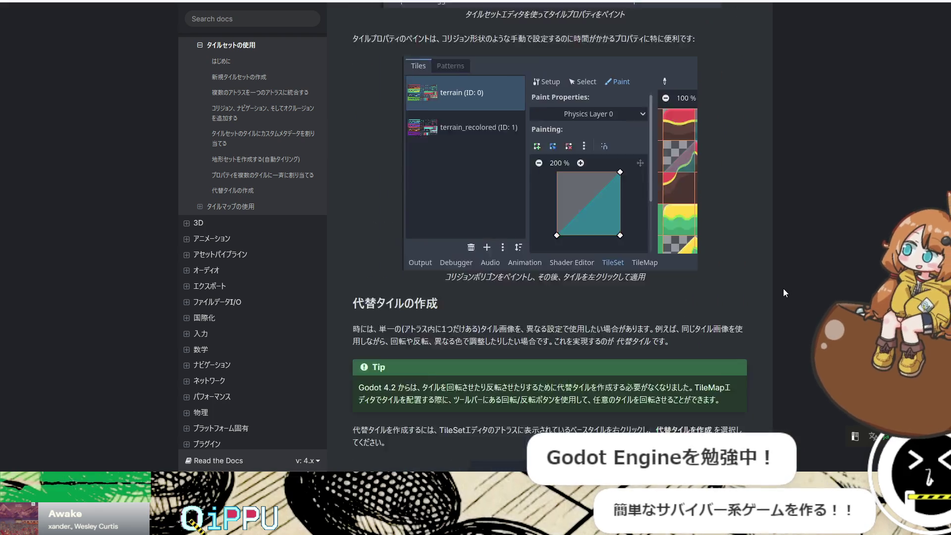
scroll(784, 289, "down", 5)
key("alt+Left")
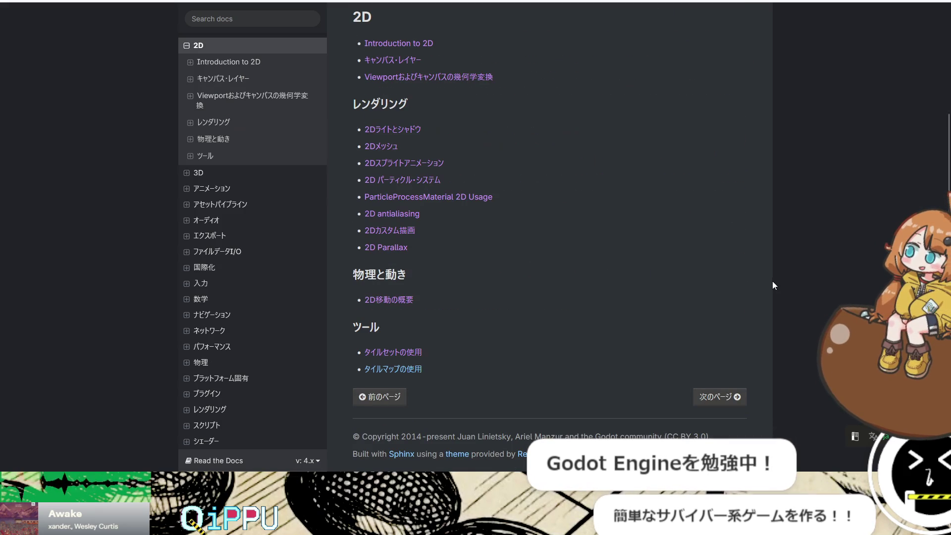
left_click(421, 371)
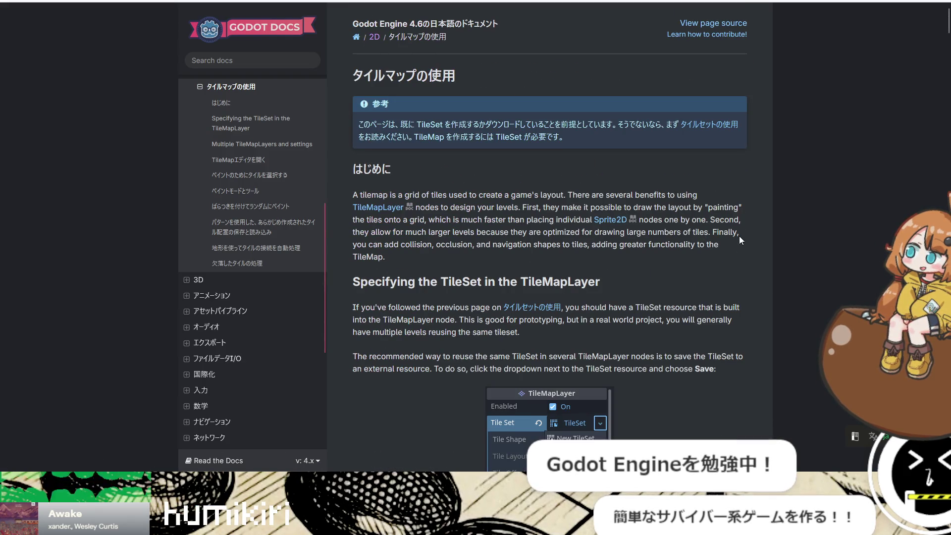
scroll(739, 236, "down", 20)
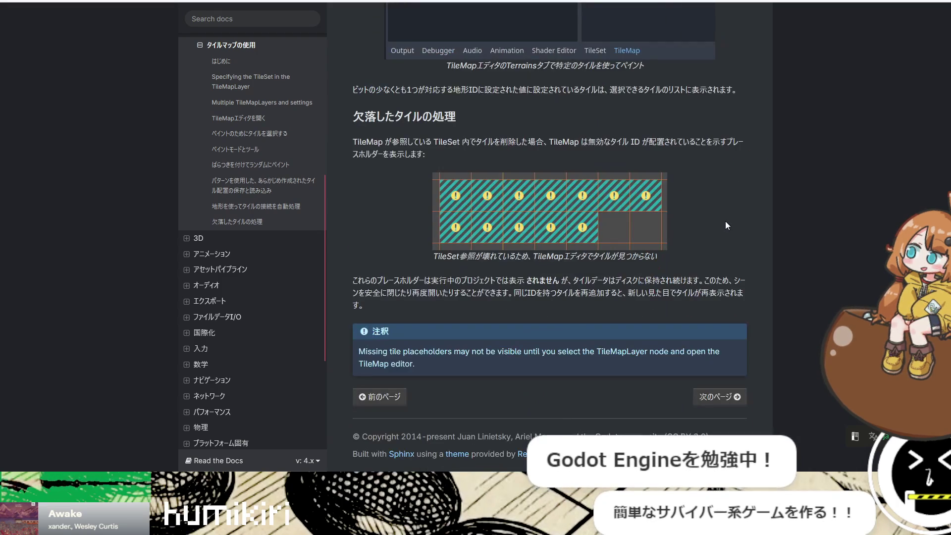
key("alt+Left")
scroll(565, 308, "up", 3)
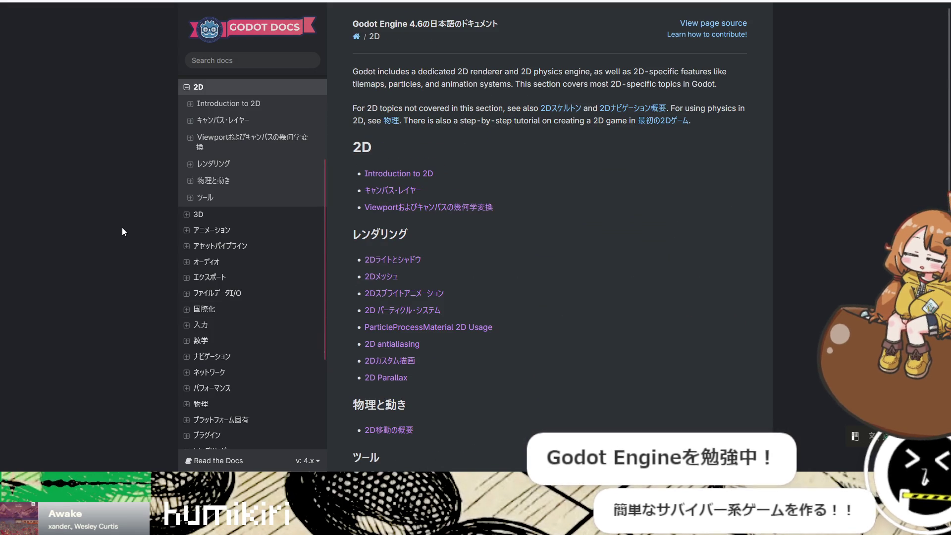
Step: Collapse 2D in the sidebar and peek at the アニメーション, アセットパイプライン and オーディオ topics
scroll(187, 189, "up", 3)
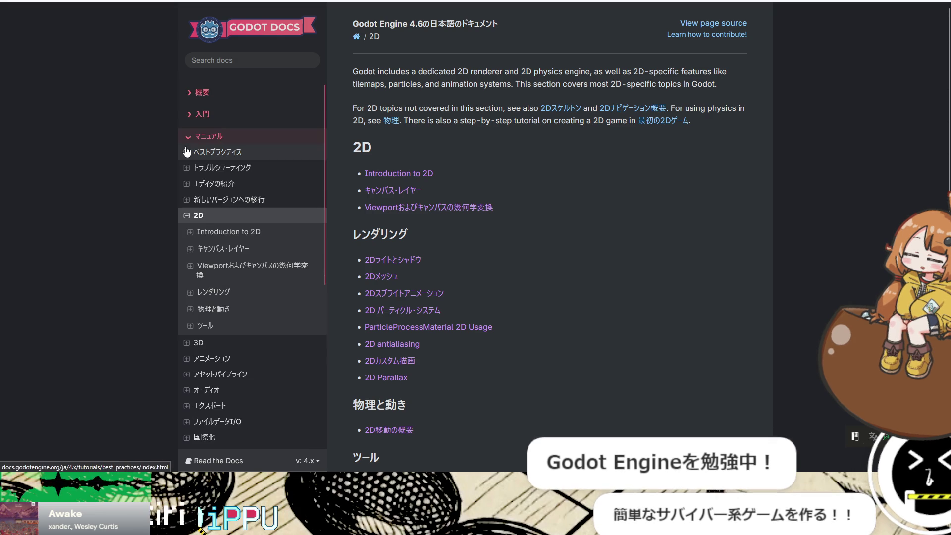
left_click(186, 215)
left_click(187, 247)
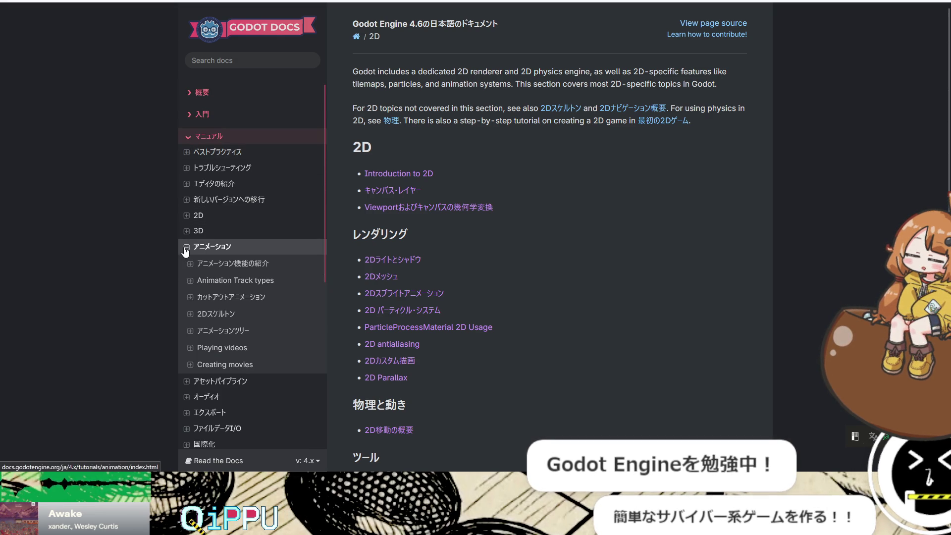
left_click(186, 247)
left_click(186, 262)
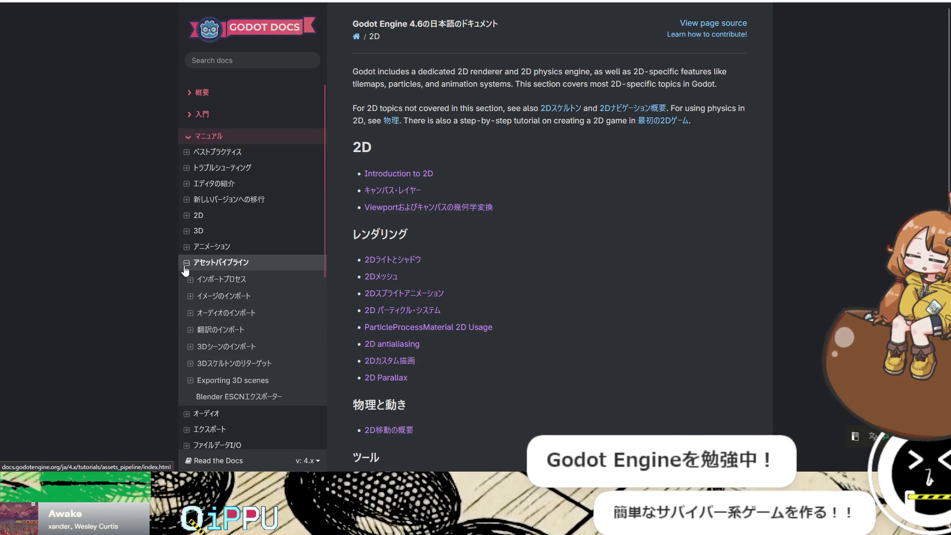
left_click(186, 263)
left_click(187, 282)
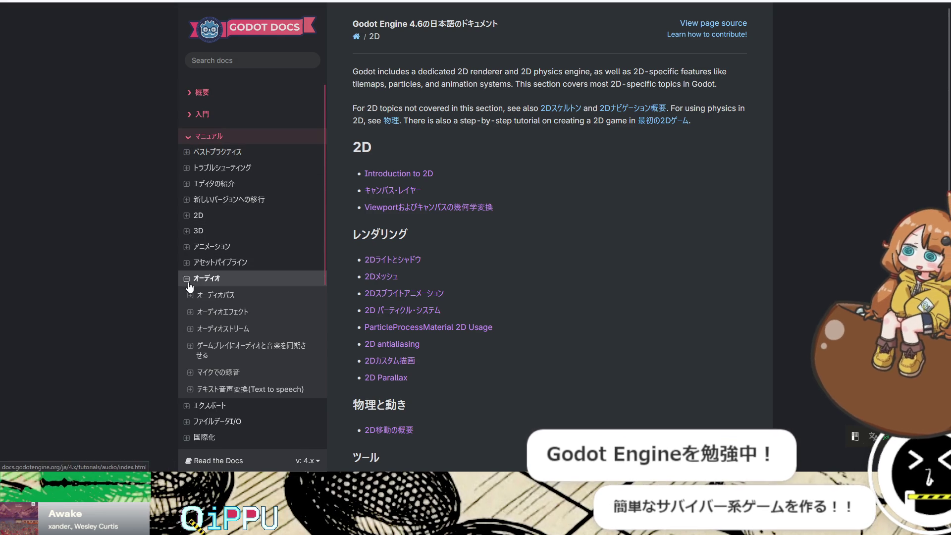
scroll(189, 285, "down", 4)
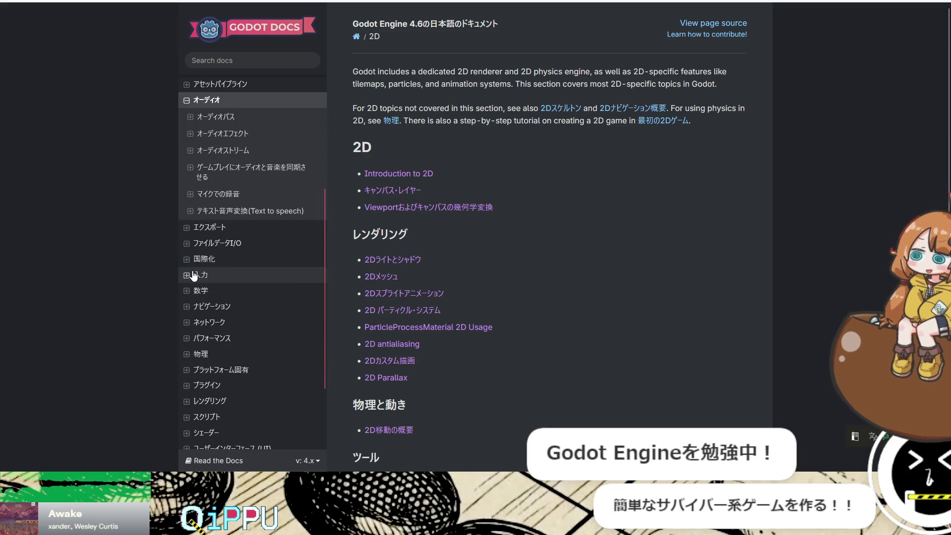
left_click(186, 99)
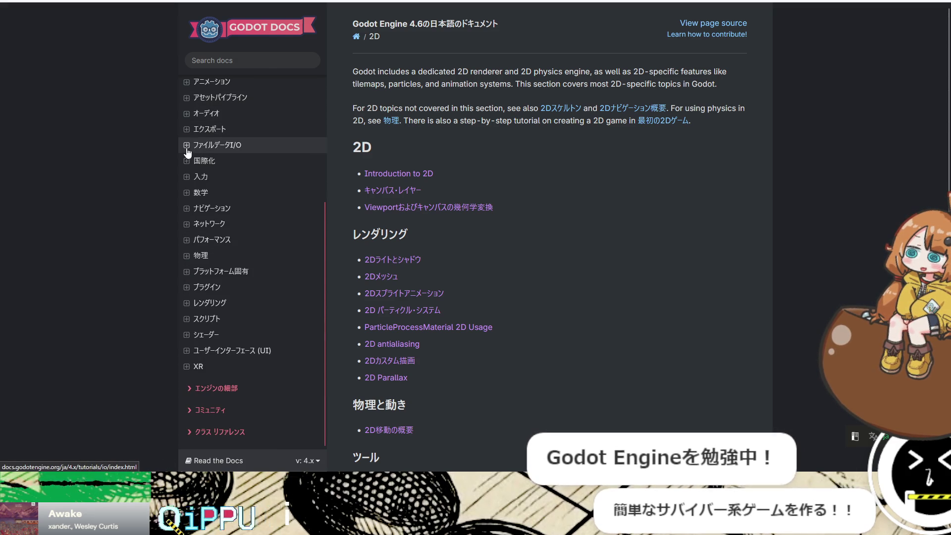
Step: Peek at the ファイルデータI/O, 数学, ナビゲーション, ネットワーク and パフォーマンス topics, collapsing each
left_click(187, 147)
left_click(187, 146)
left_click(187, 193)
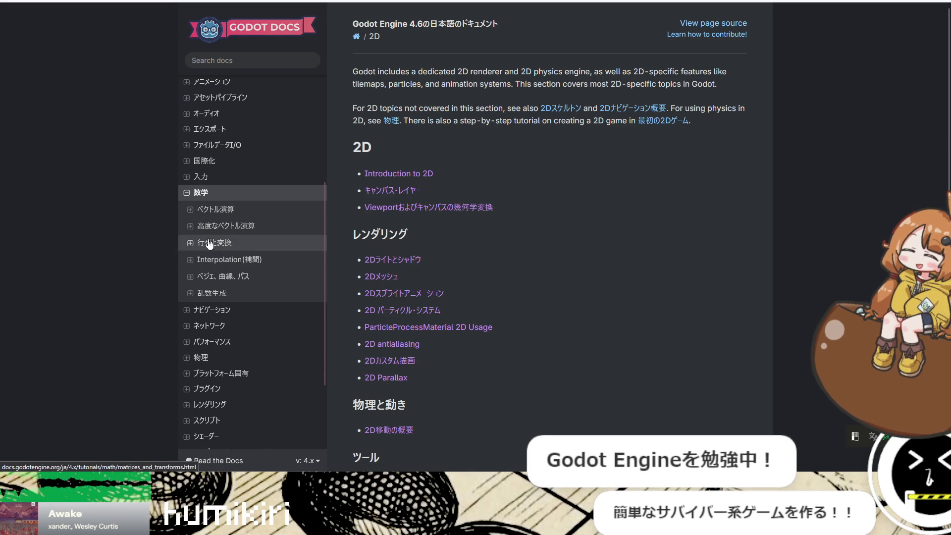
left_click(187, 193)
left_click(188, 209)
left_click(188, 209)
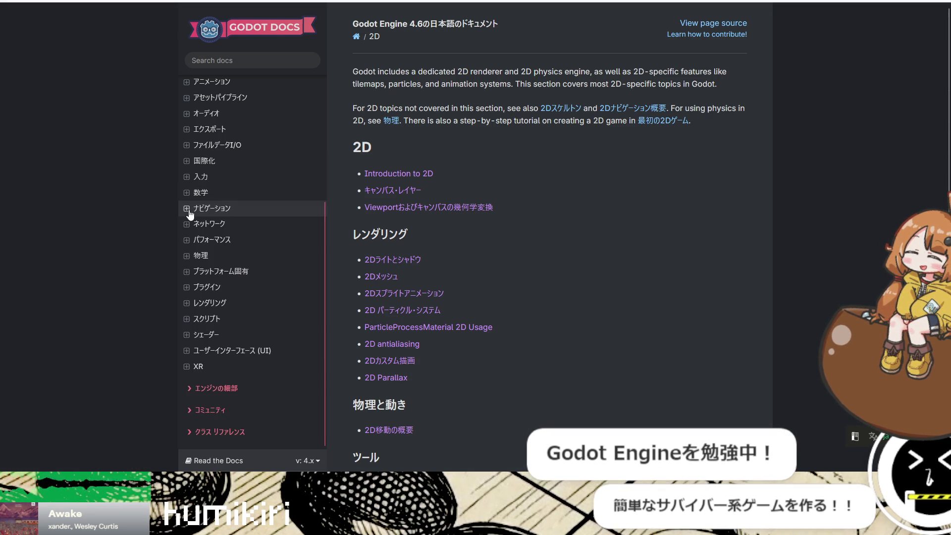
left_click(187, 225)
left_click(187, 225)
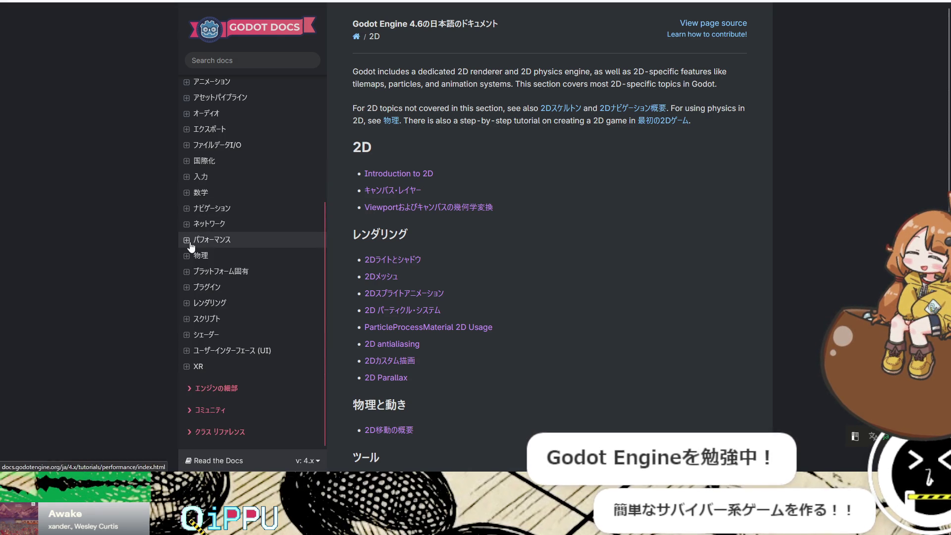
left_click(188, 240)
left_click(187, 241)
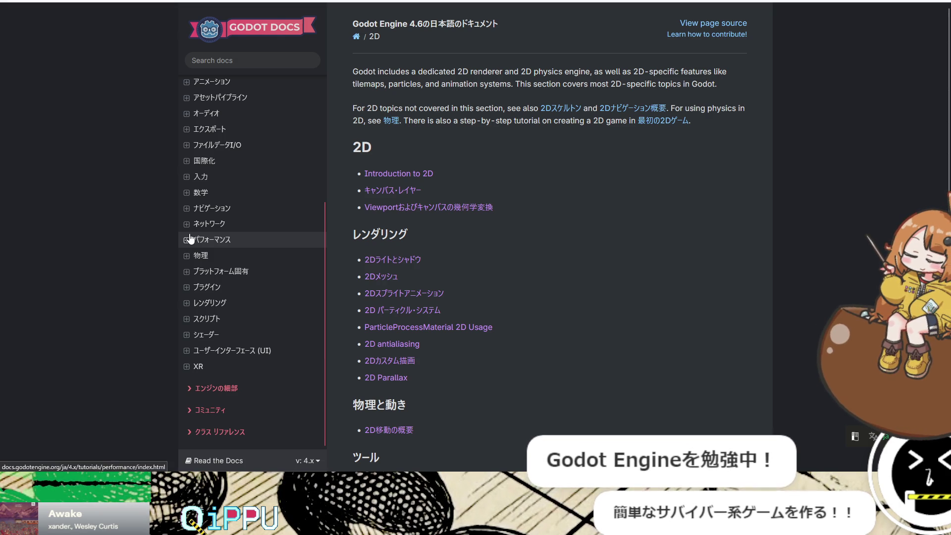
Step: Reopen 数学 to inspect the 乱数生成 and ベクトル演算 subsections, then collapse it
left_click(187, 193)
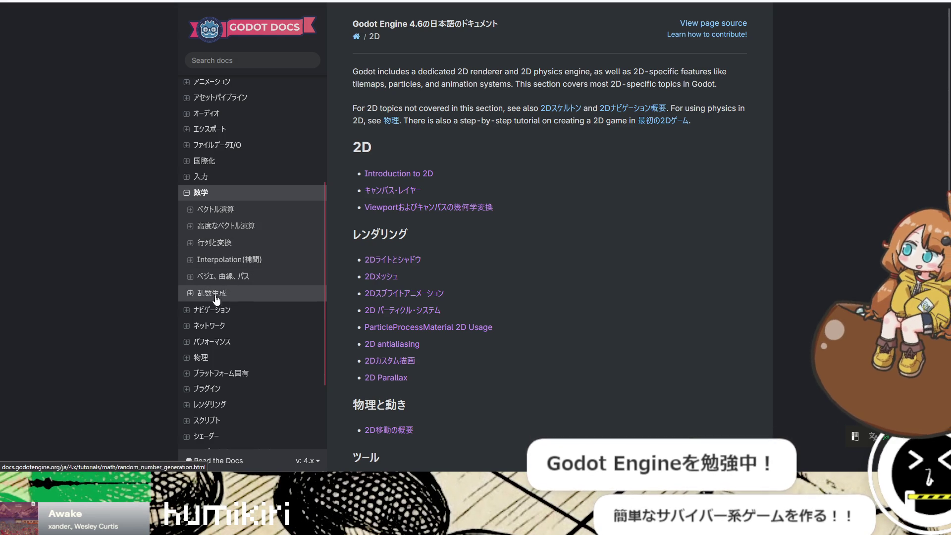
left_click(190, 294)
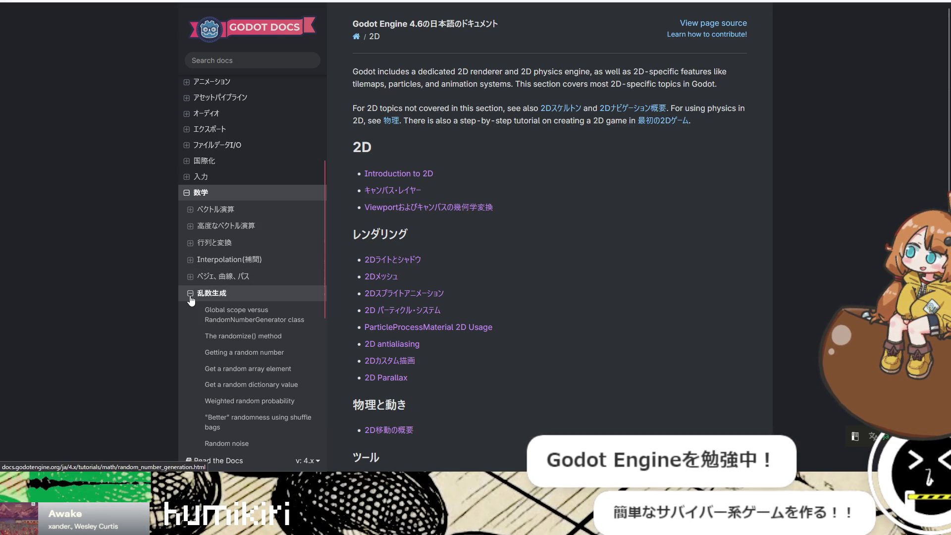
left_click(191, 294)
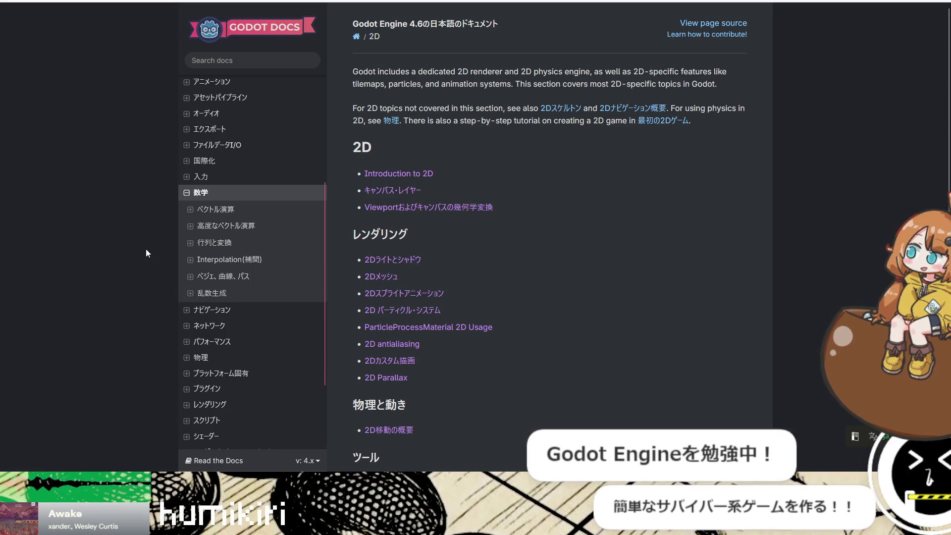
left_click(190, 210)
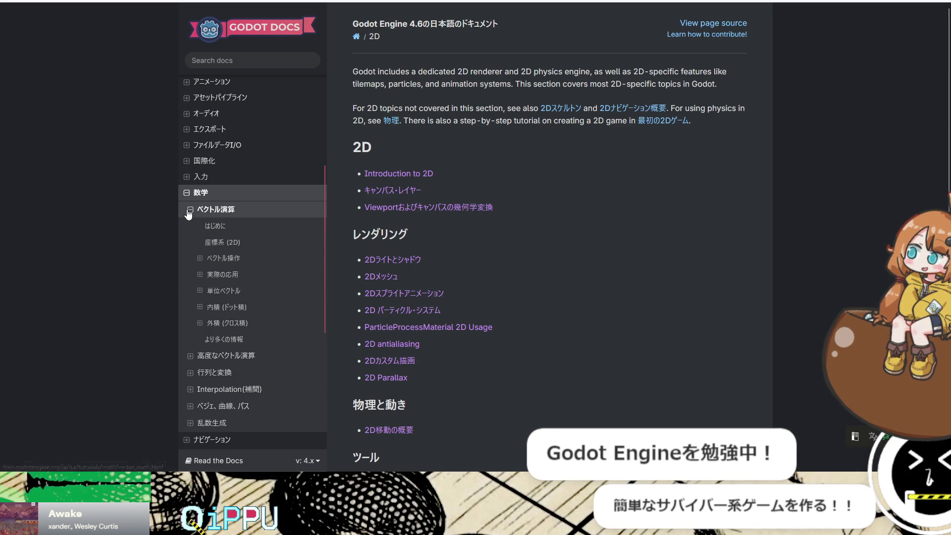
left_click(190, 210)
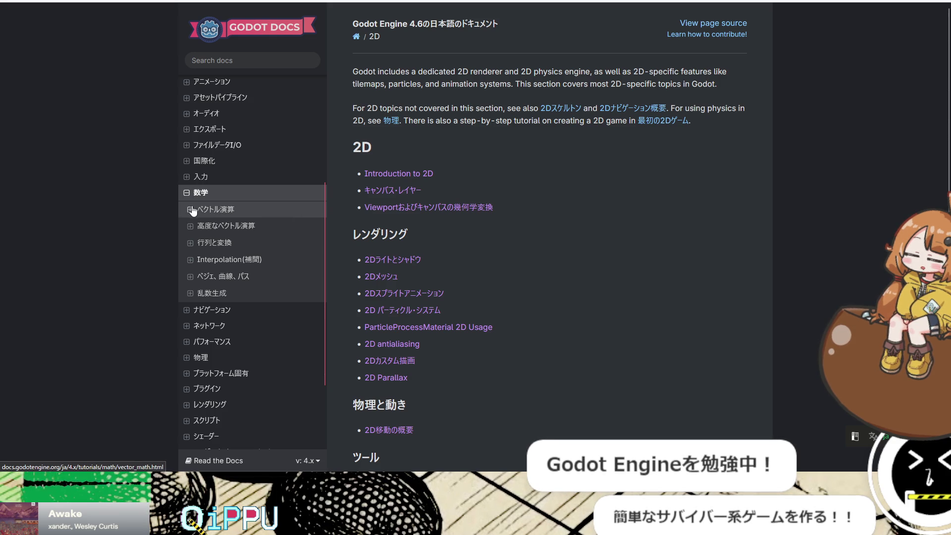
left_click(187, 196)
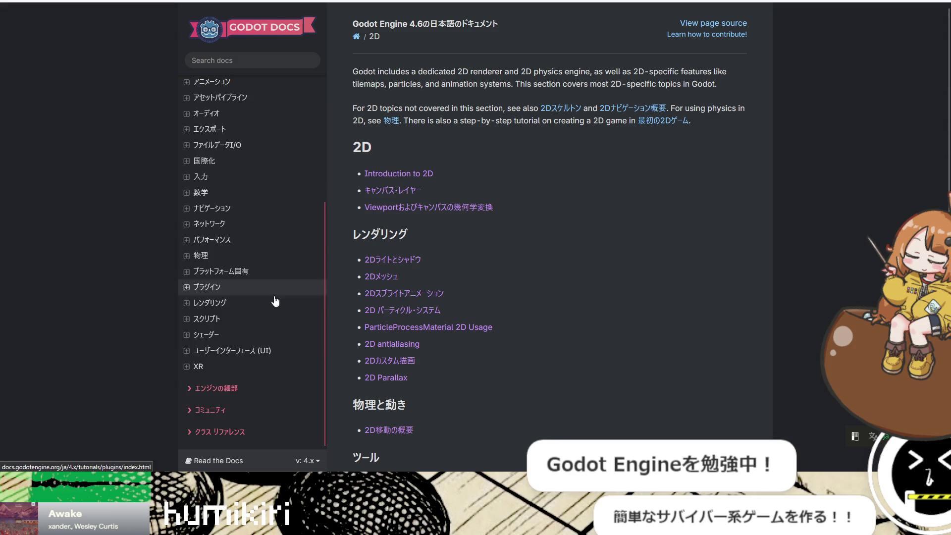
scroll(278, 292, "up", 3)
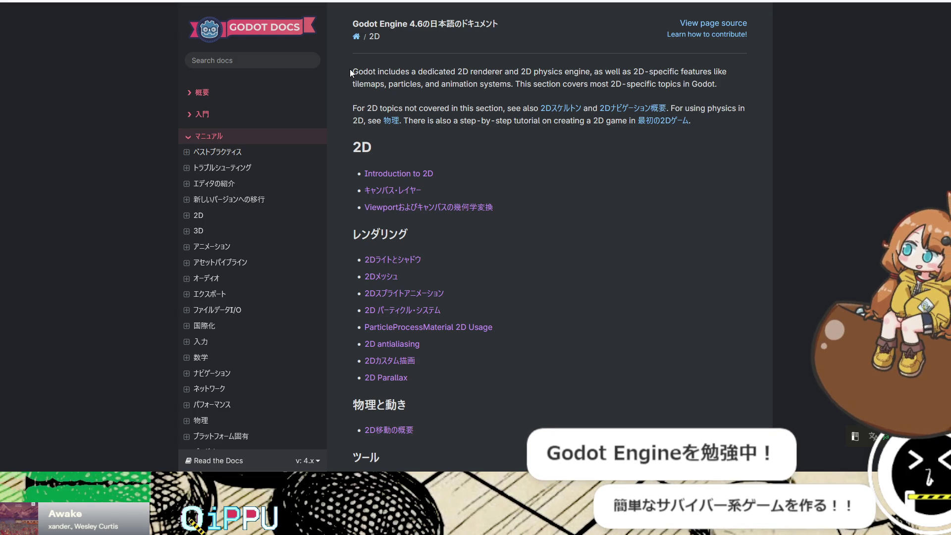
key("ctrl+t")
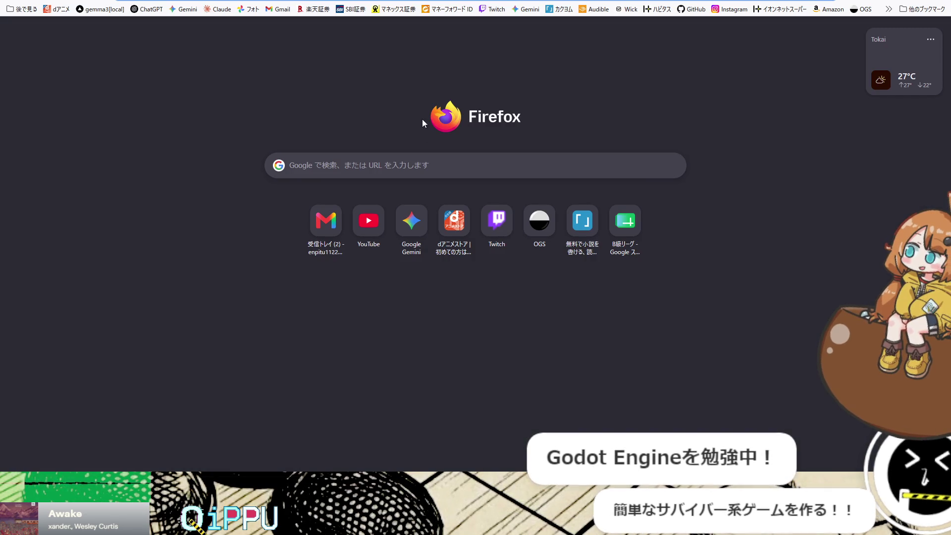
key("ctrl+w")
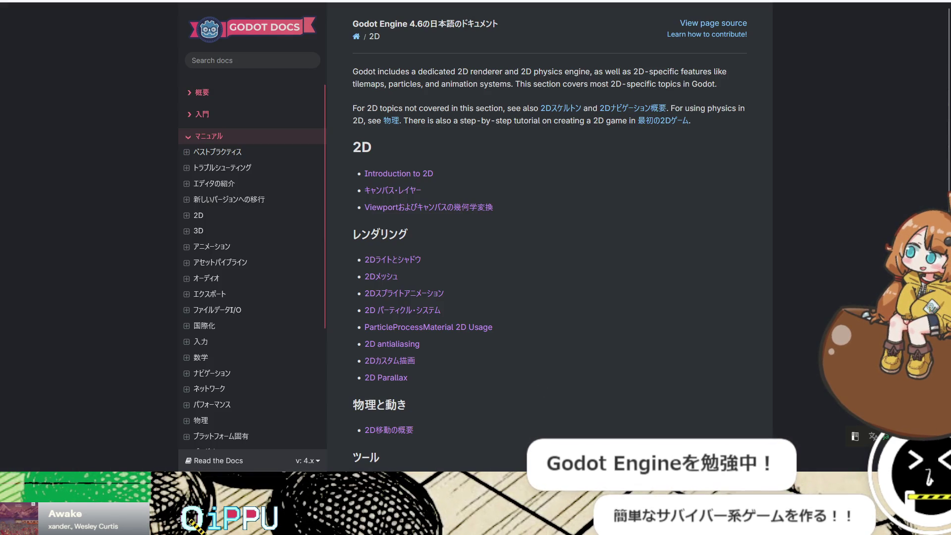
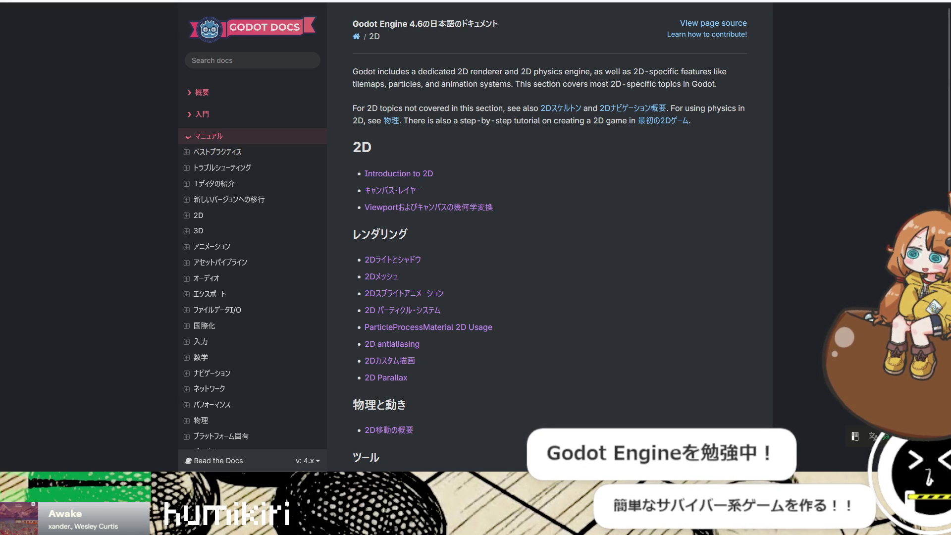
Step: Open a blank browser tab, then close it to return to the Godot 2D docs page
key("ctrl+t")
key("ctrl+w")
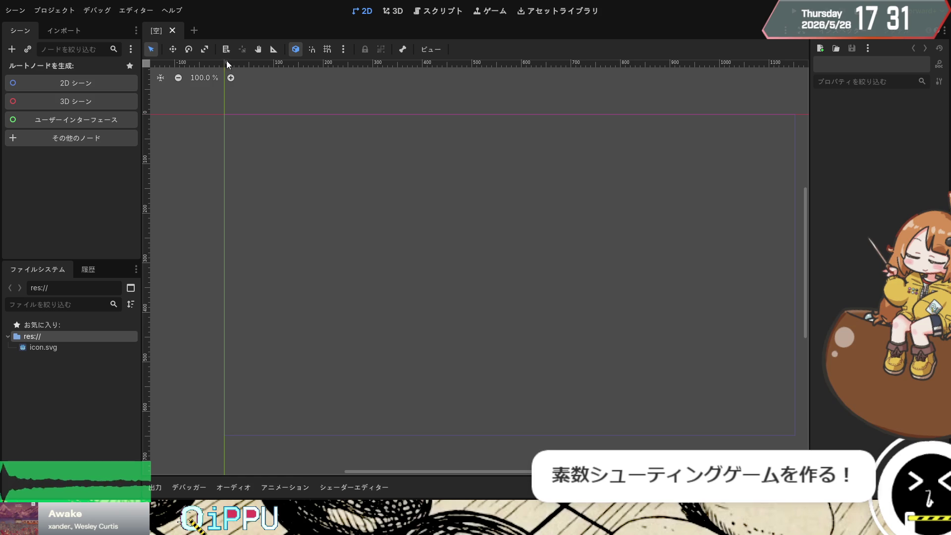
Step: Create a Node2D root with the '2D シーン' button in the Scene dock
left_click(84, 85)
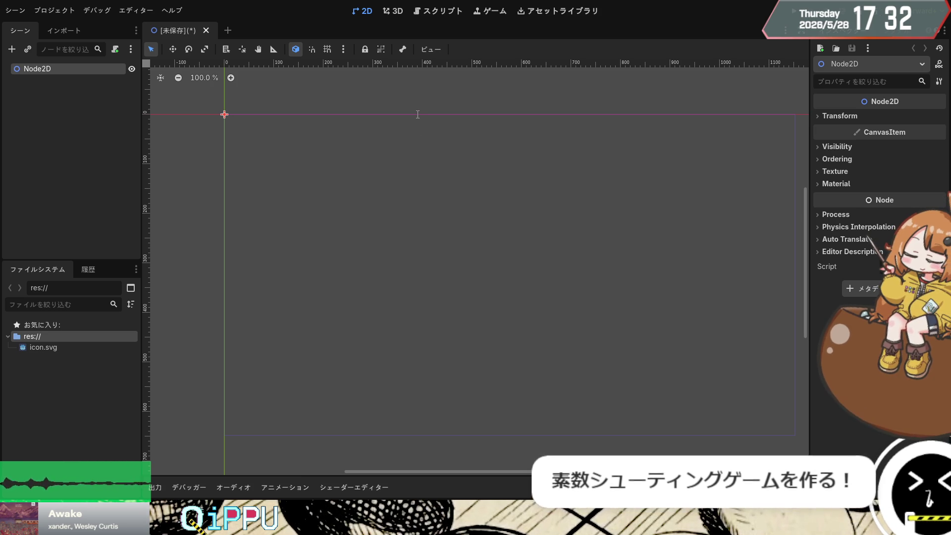
Step: Add a Sprite2D child, convert the root node to Sprite2D and rename it Plate
key("Return")
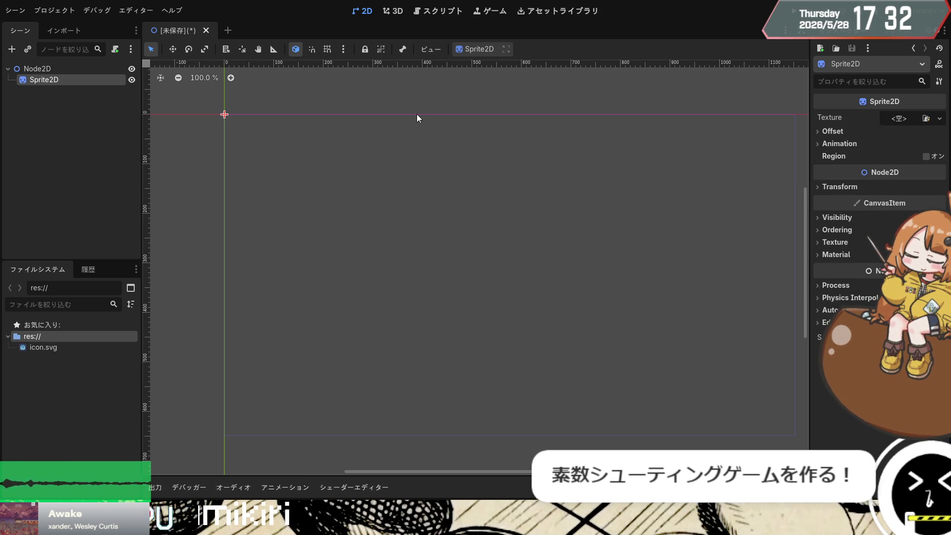
left_click(30, 70)
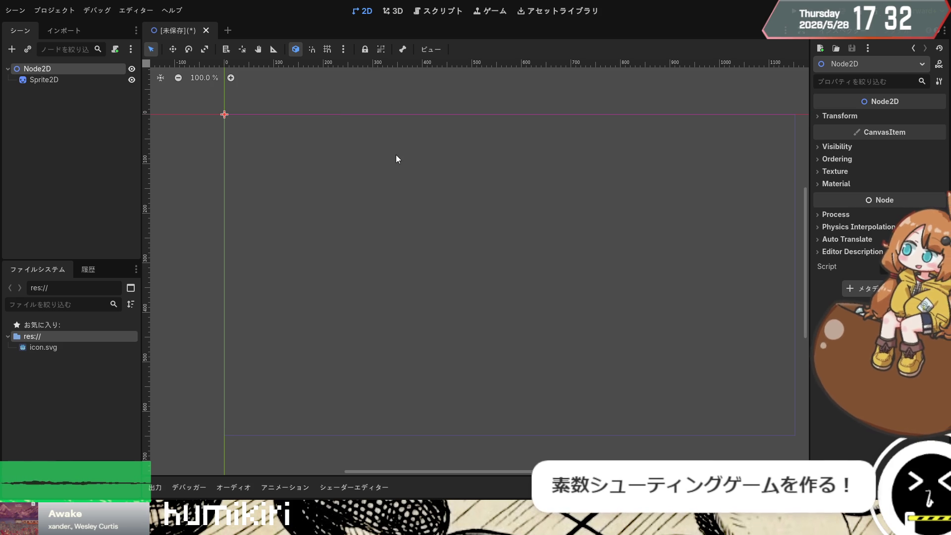
key("ctrl+z")
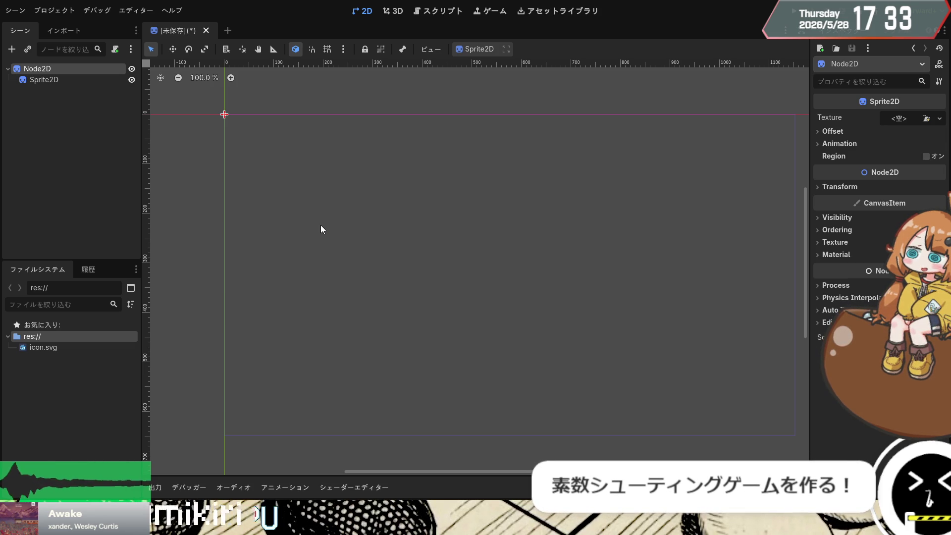
type("Plate")
key("Return")
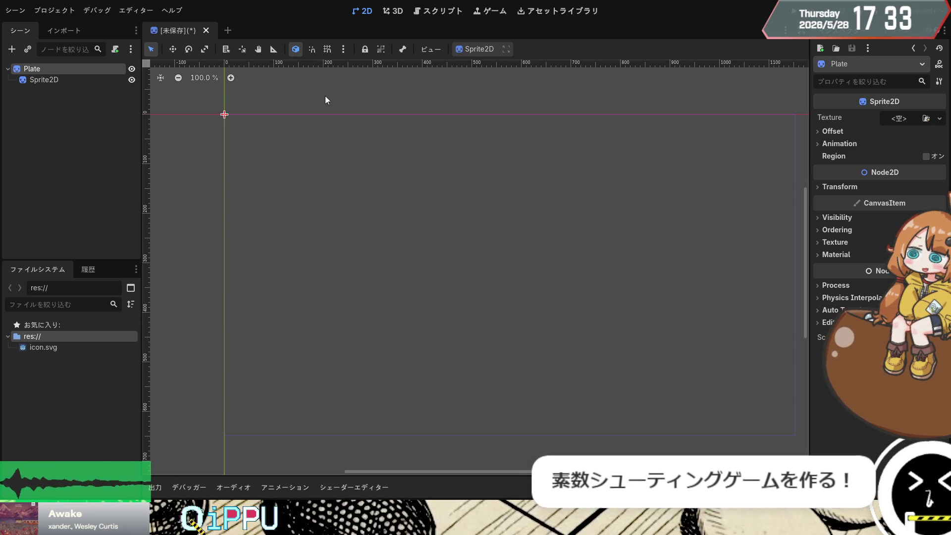
left_click(42, 82)
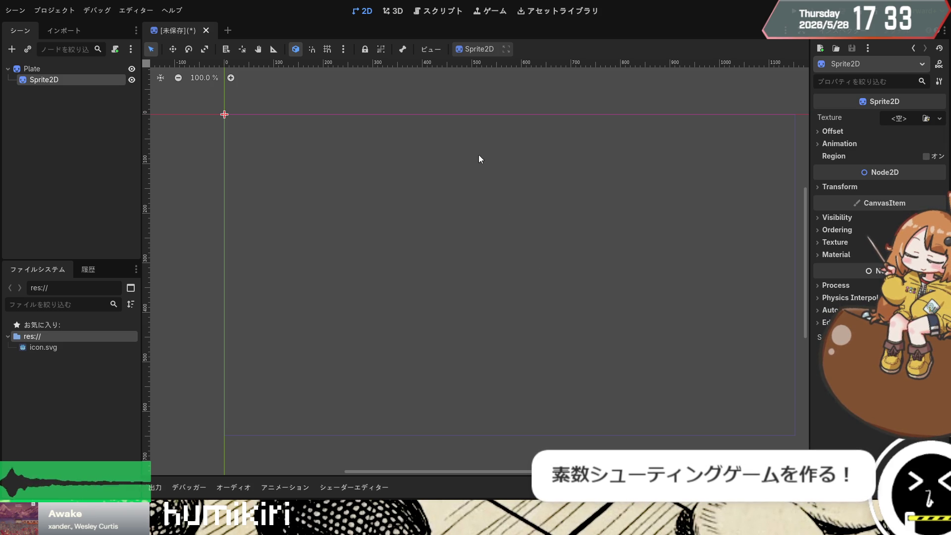
left_click(25, 69)
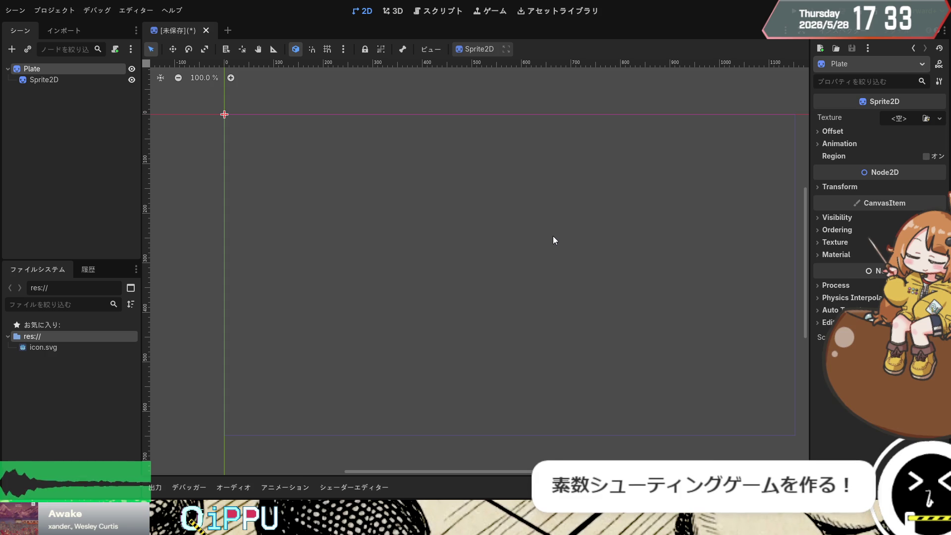
Step: Add a Label under Plate and set its Text to 99
key("ctrl+v")
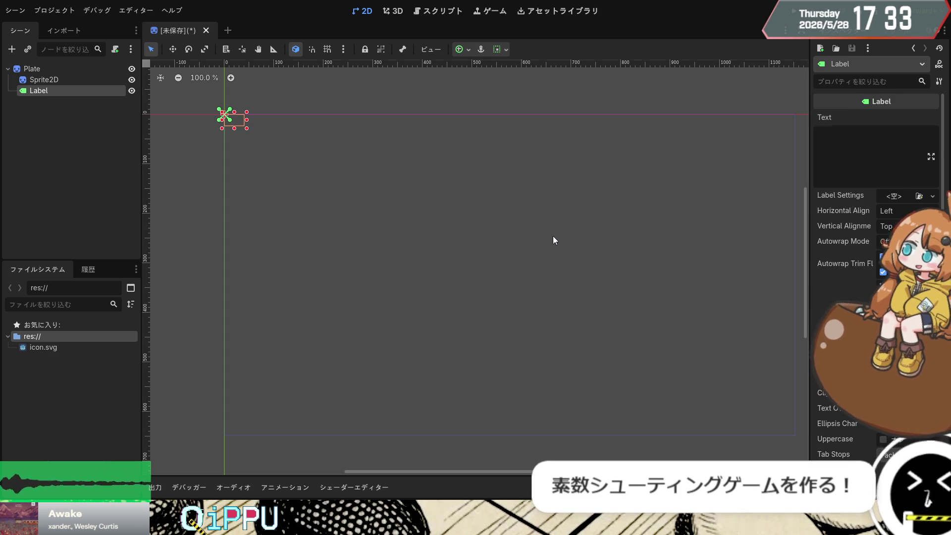
left_click(855, 150)
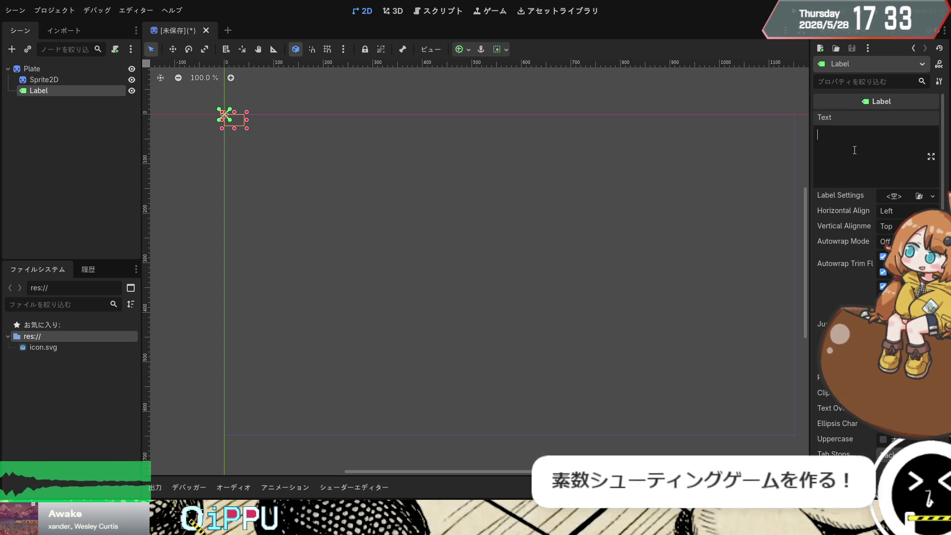
type("x123")
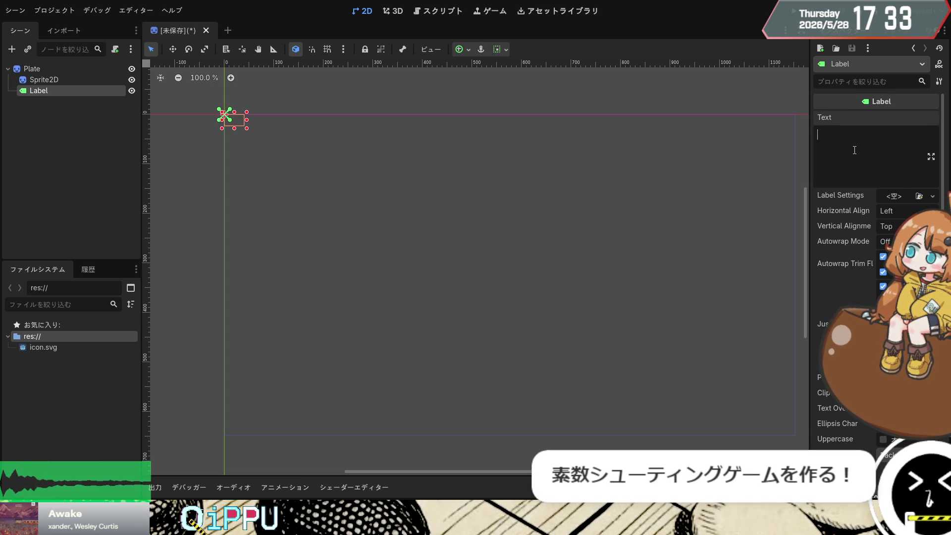
type("45")
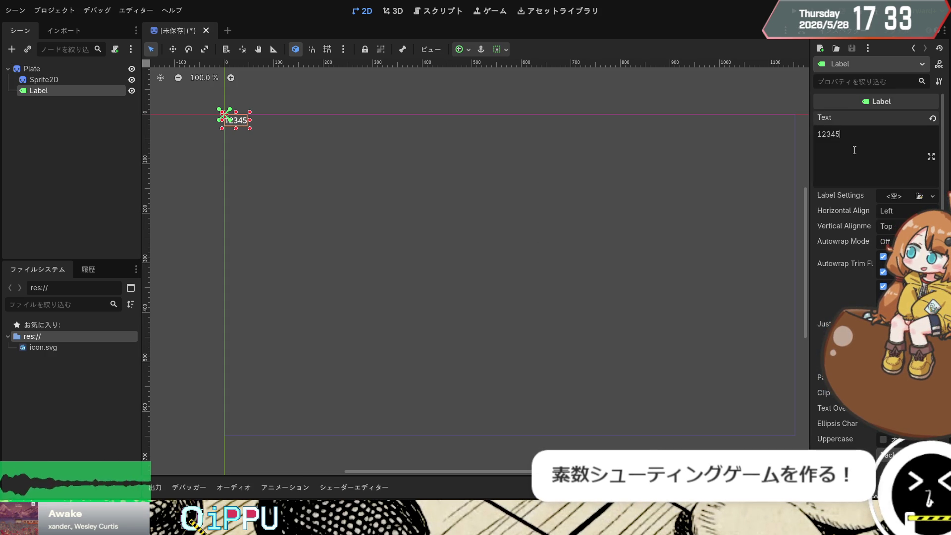
key("BackSpace")
key("BackSpace")
key("BackSpace")
type("9090")
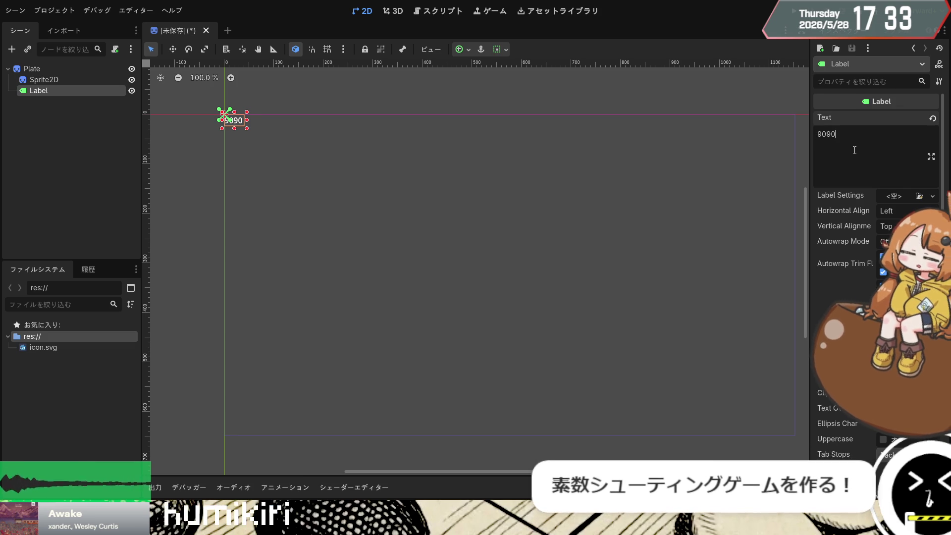
key("BackSpace")
key("BackSpace")
type("9")
Step: Expand the Label's Theme Overrides > Fonts section in the Inspector
scroll(870, 233, "down", 5)
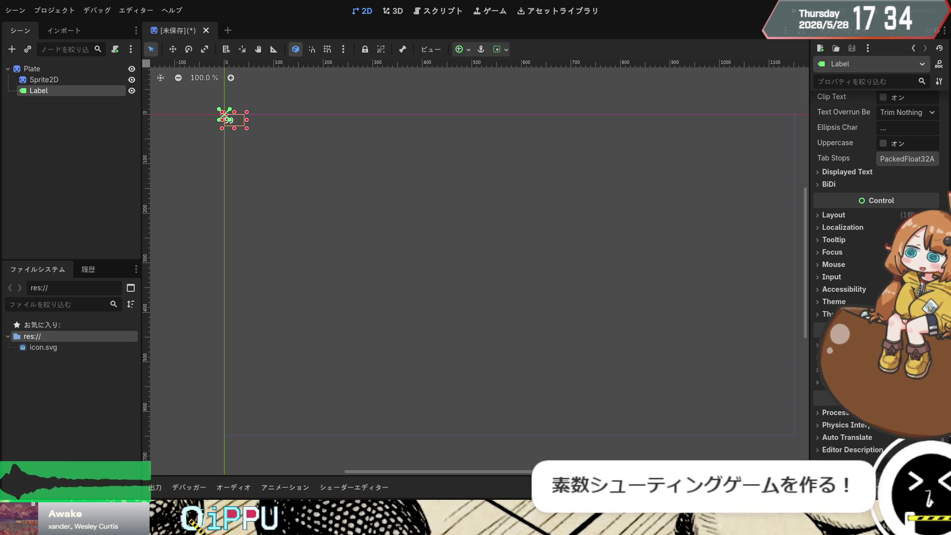
scroll(868, 268, "up", 6)
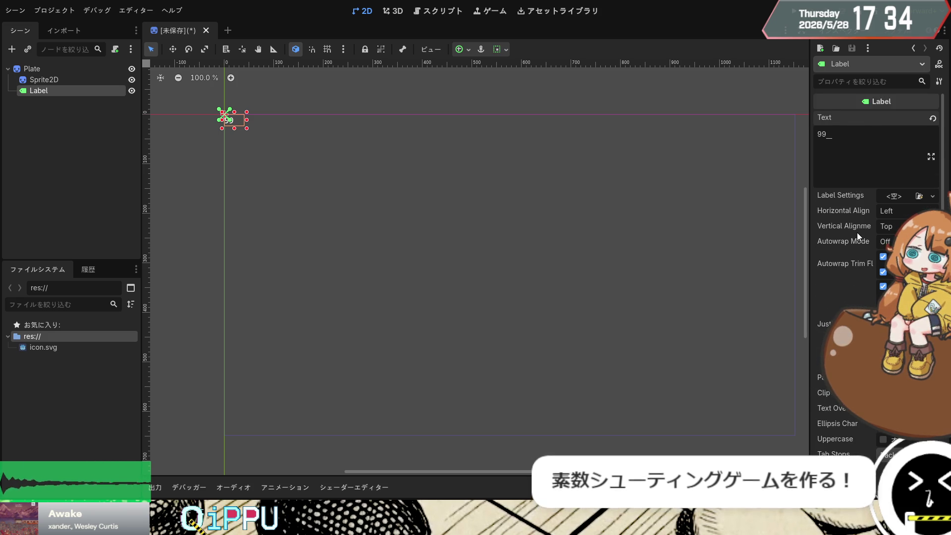
scroll(858, 232, "down", 6)
left_click(848, 218)
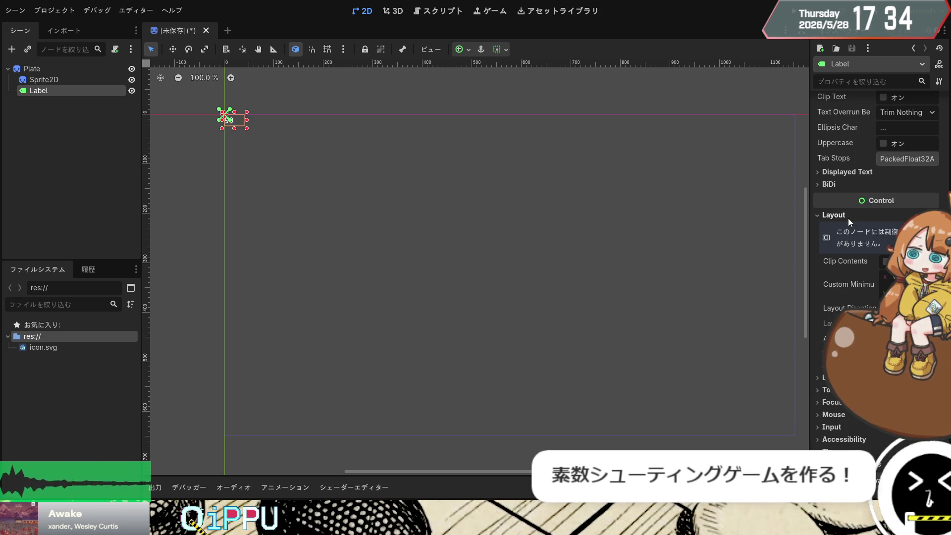
left_click(848, 218)
left_click(849, 219)
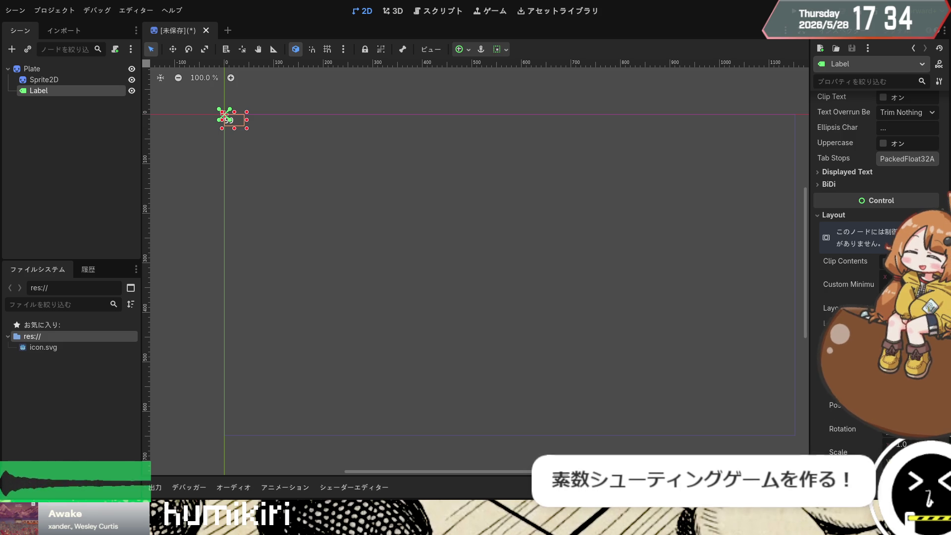
scroll(872, 248, "down", 5)
scroll(877, 198, "up", 5)
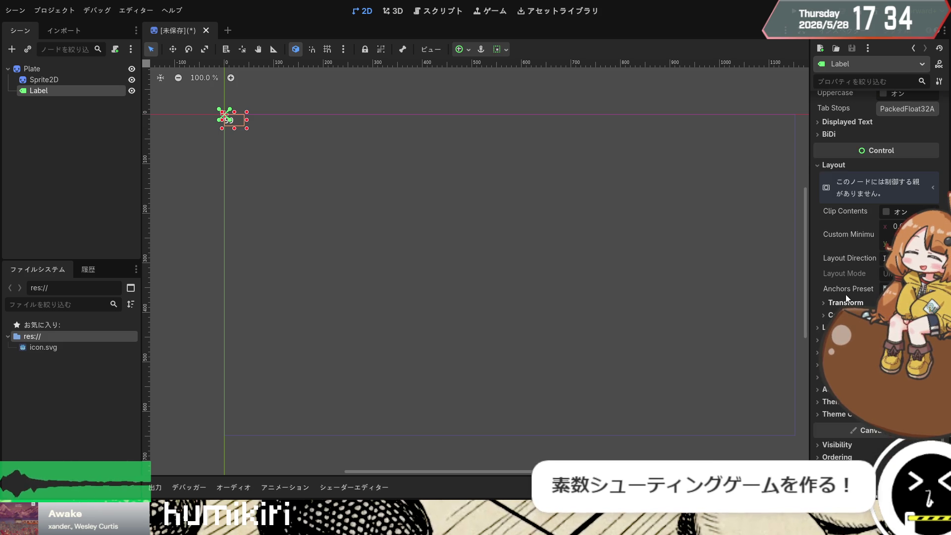
left_click(837, 167)
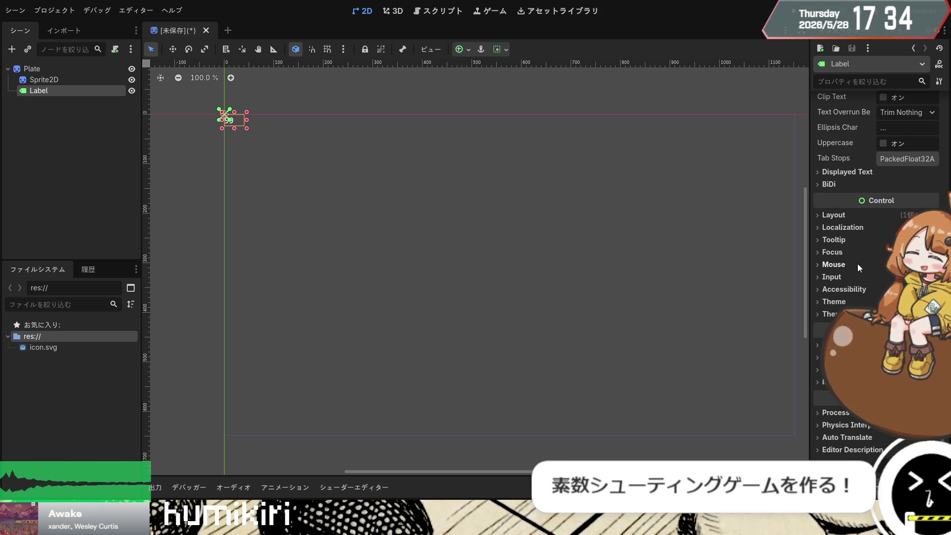
left_click(852, 313)
scroll(861, 296, "down", 2)
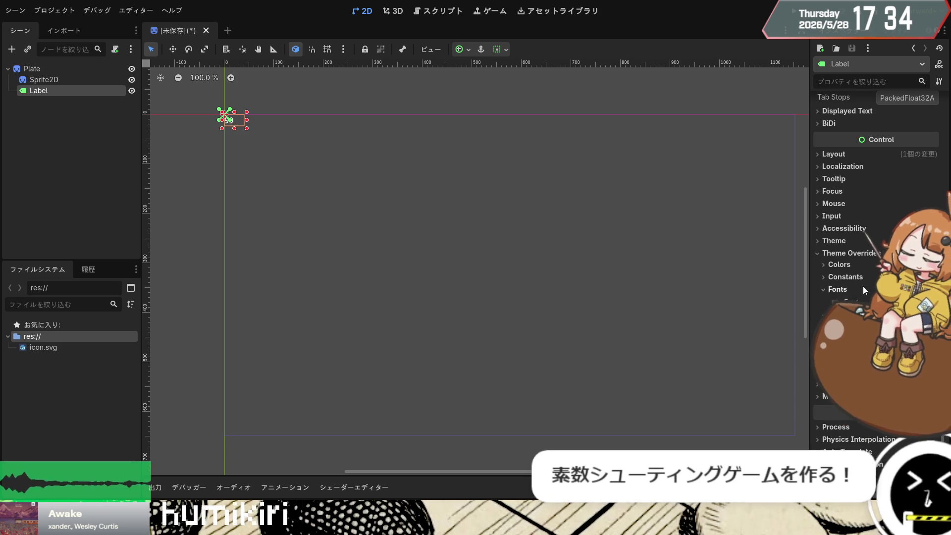
left_click(856, 289)
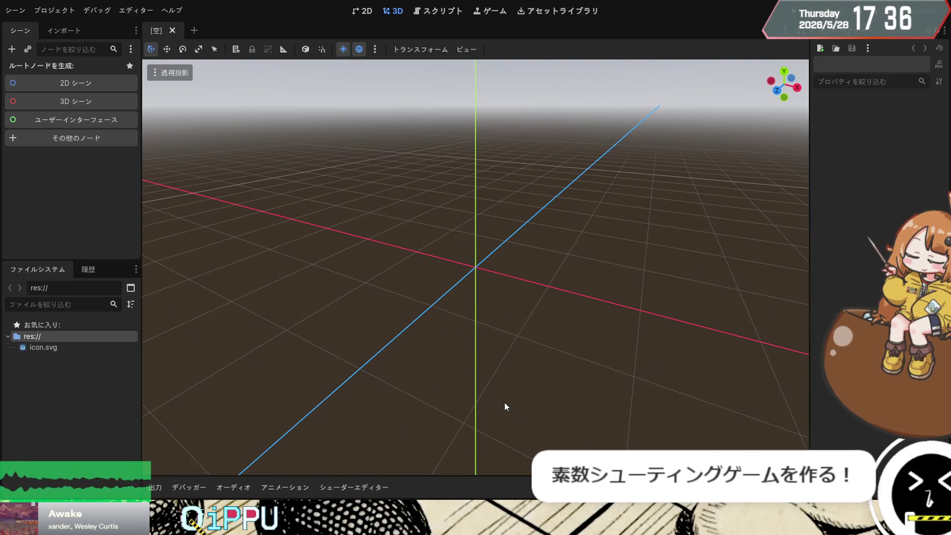
Step: In the 2D workspace, create a Node2D-rooted scene and convert the root to Sprite2D
left_click(362, 10)
left_click(75, 83)
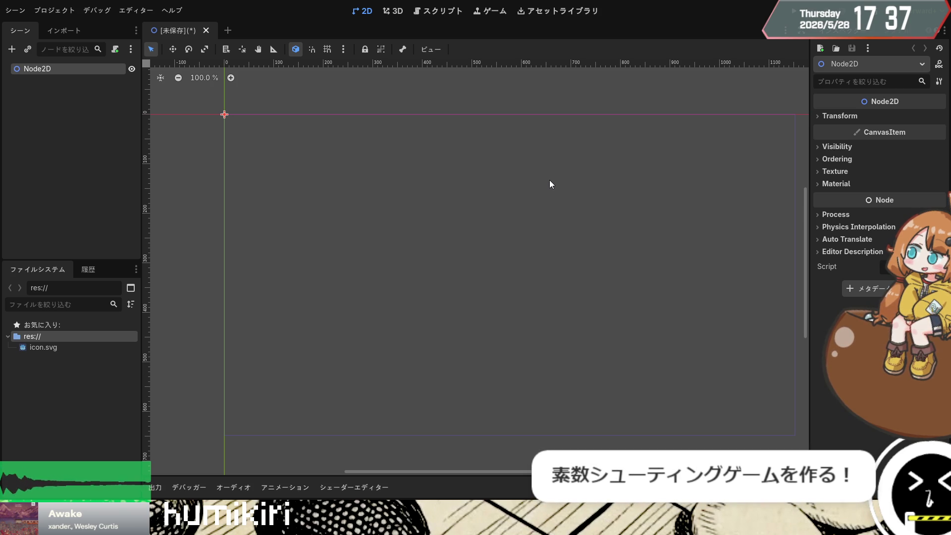
key("ctrl+z")
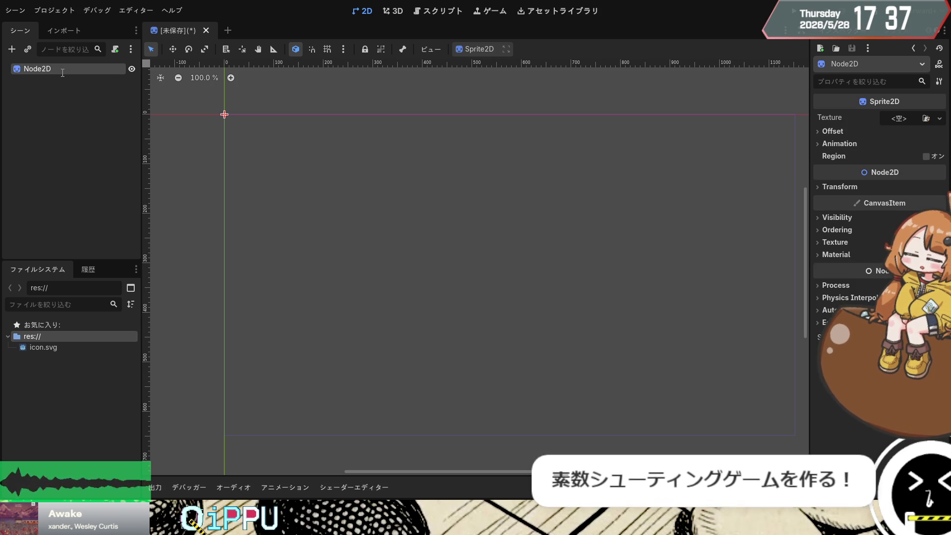
Step: Rename the root sprite Plate and add a Label child under it
type("Plate")
key("Return")
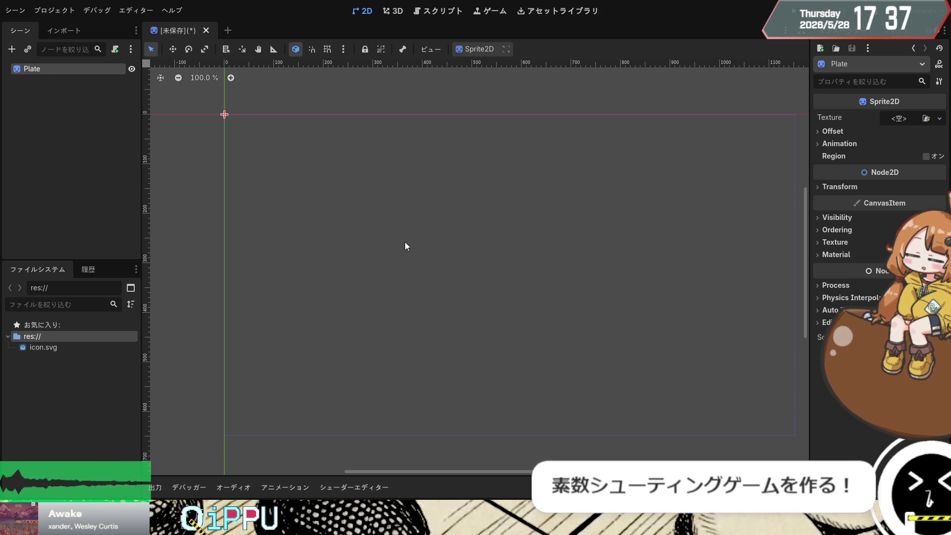
key("ctrl+v")
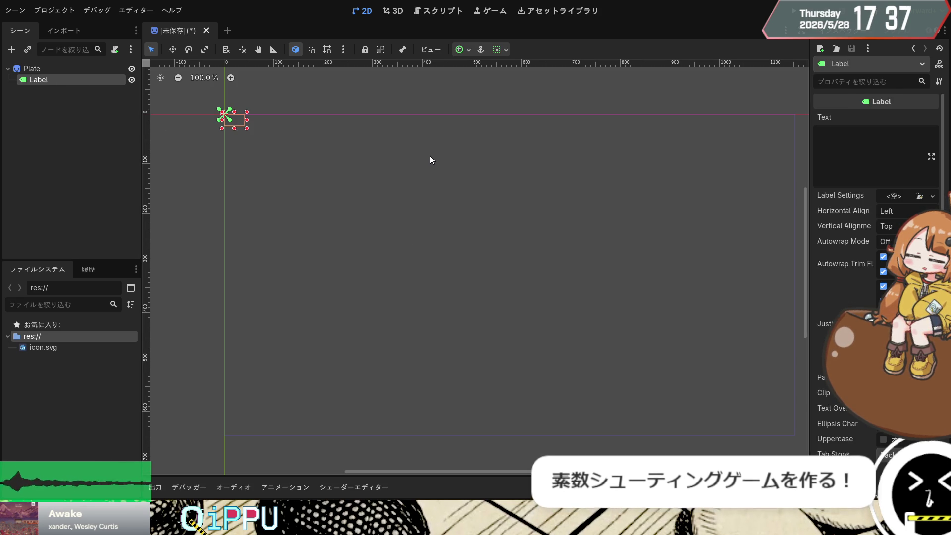
Step: Set the Label text to 99 with a large Xolonium font override
left_click(830, 160)
type("99")
scroll(830, 160, "down", 5)
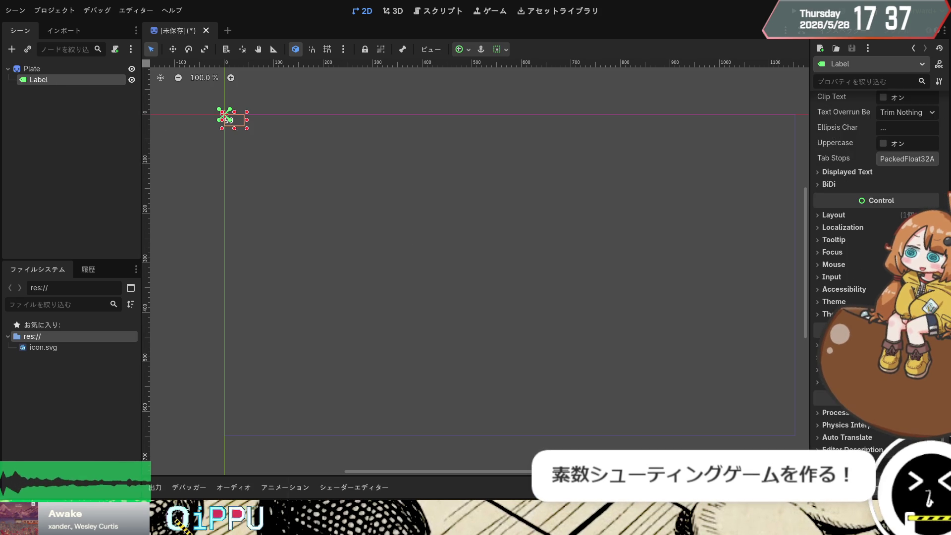
left_click(838, 350)
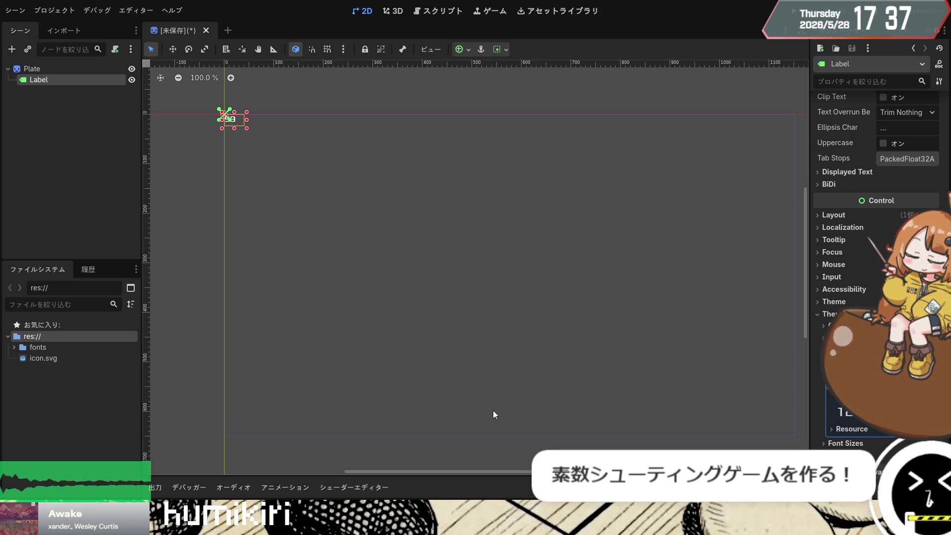
scroll(852, 277, "down", 4)
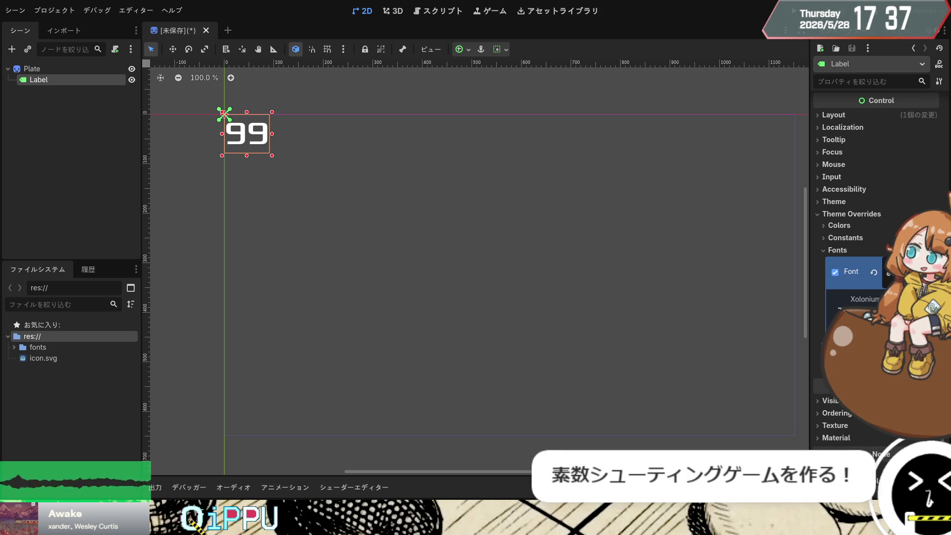
left_click(108, 179)
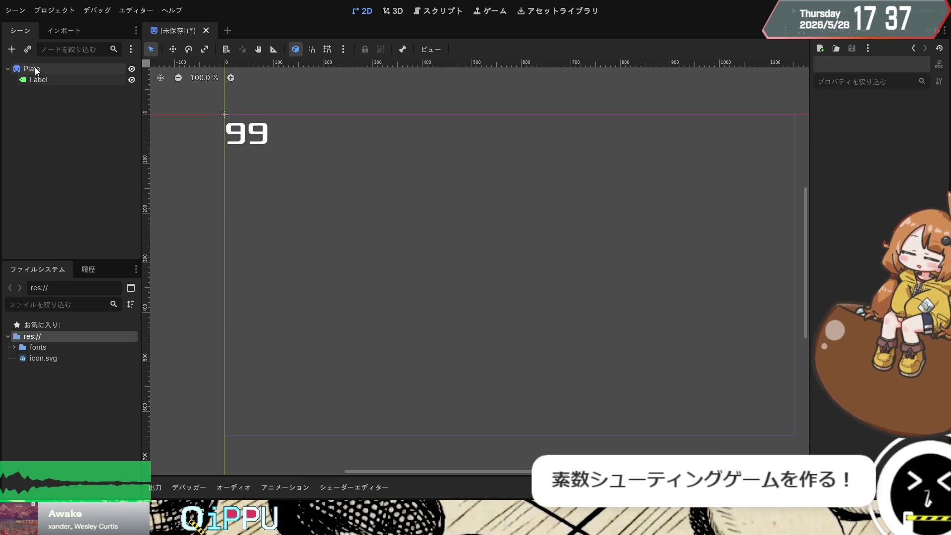
left_click(35, 70)
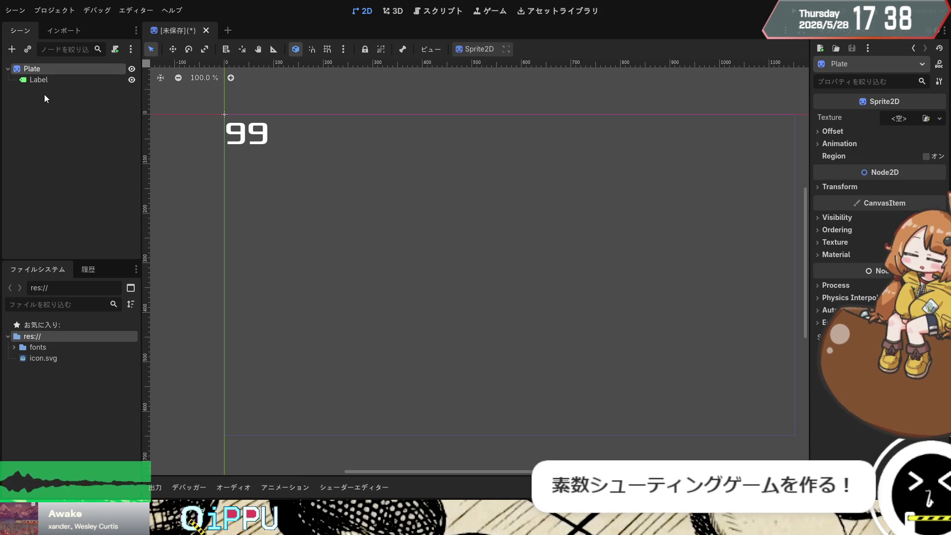
left_click(44, 95)
left_click(38, 72)
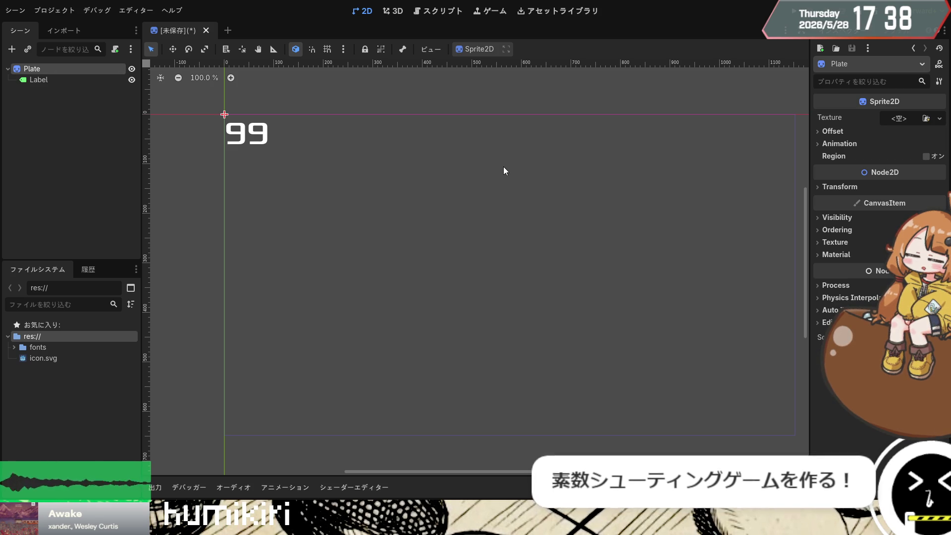
left_click(99, 152)
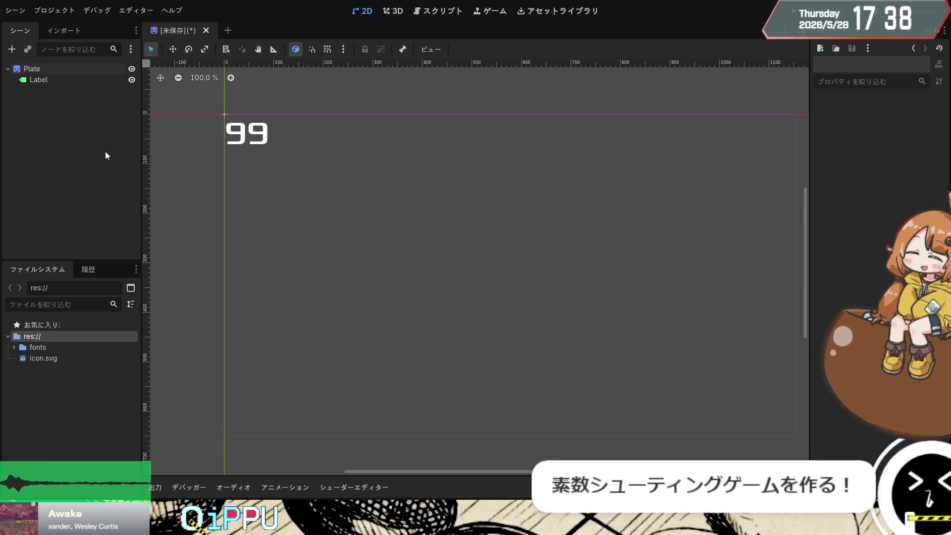
left_click(64, 68)
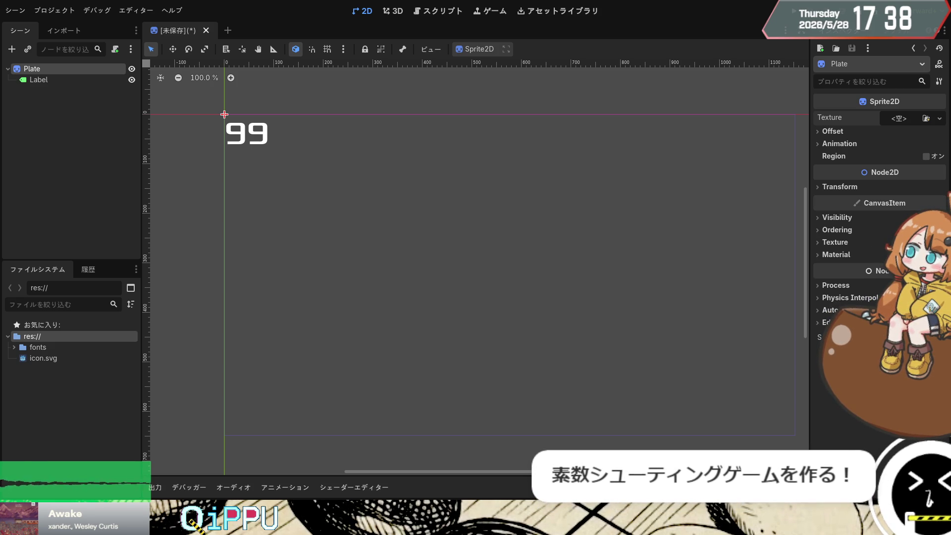
Step: Rename Plate to NumberPlate and assign a new CanvasTexture to its Texture
double_click(28, 73)
type("NumberPlate")
key("Return")
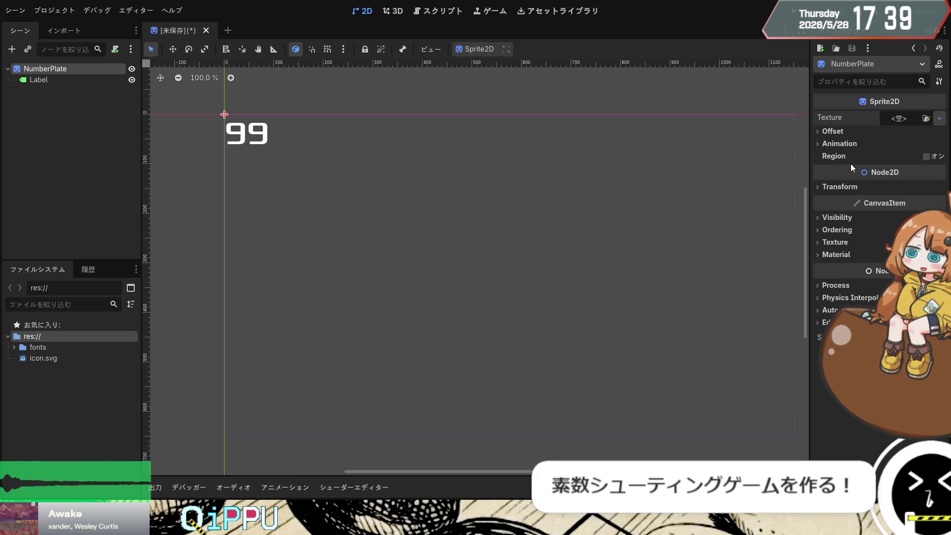
key("ctrl+z")
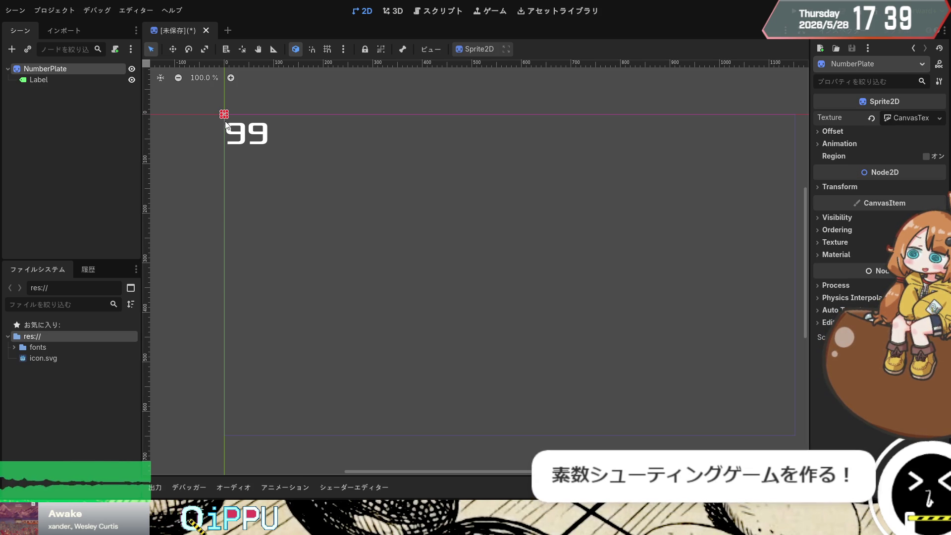
left_click_drag(227, 116, 233, 123)
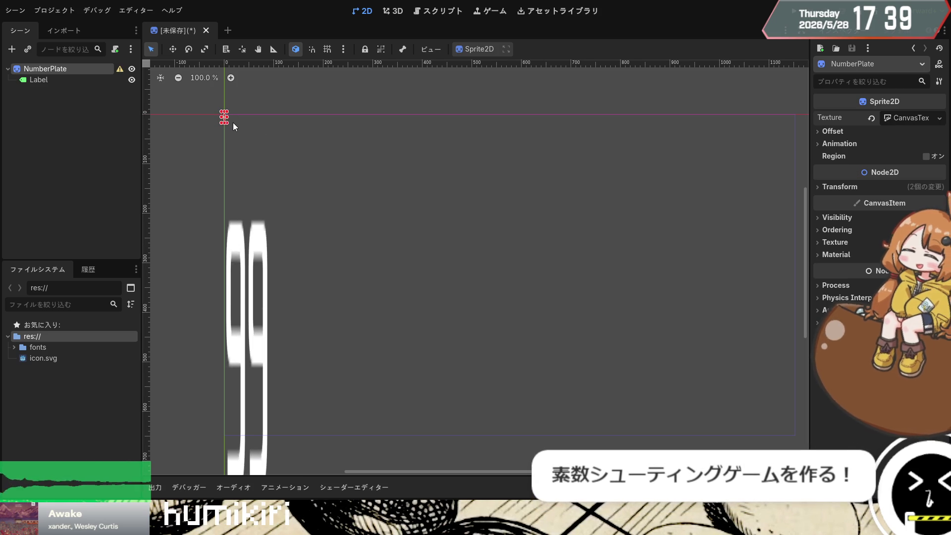
key("ctrl+z")
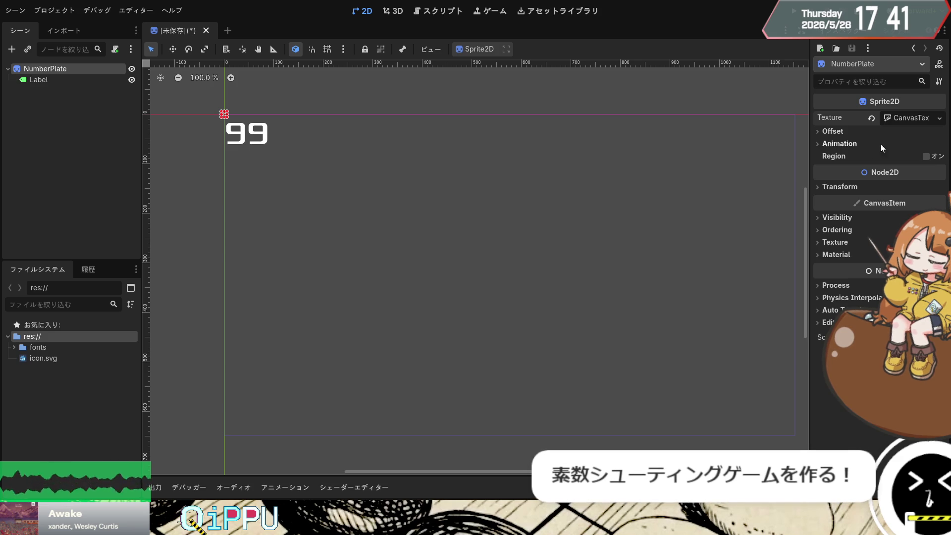
left_click(914, 118)
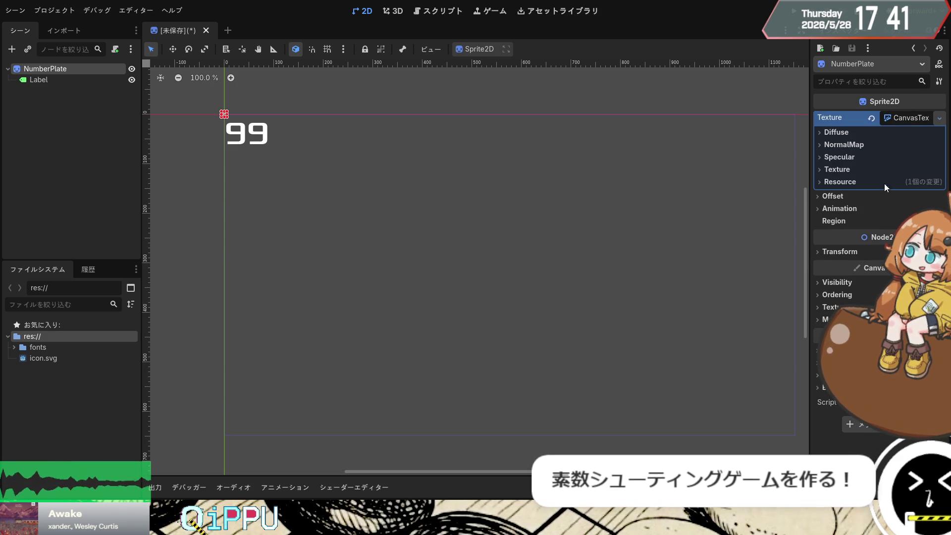
Step: Replace the texture with a 64×64 GradientTexture2D and expand its Fill group showing From/To
key("ctrl+z")
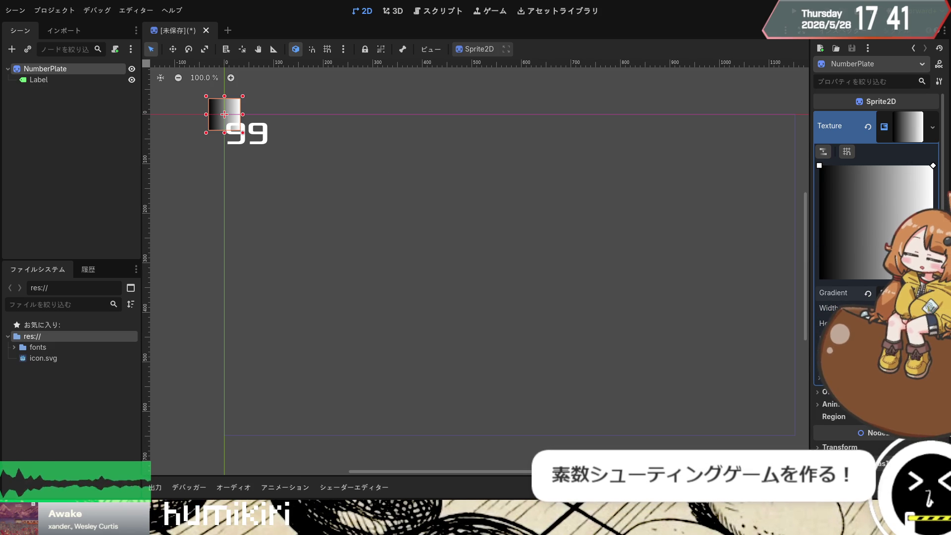
left_click(891, 293)
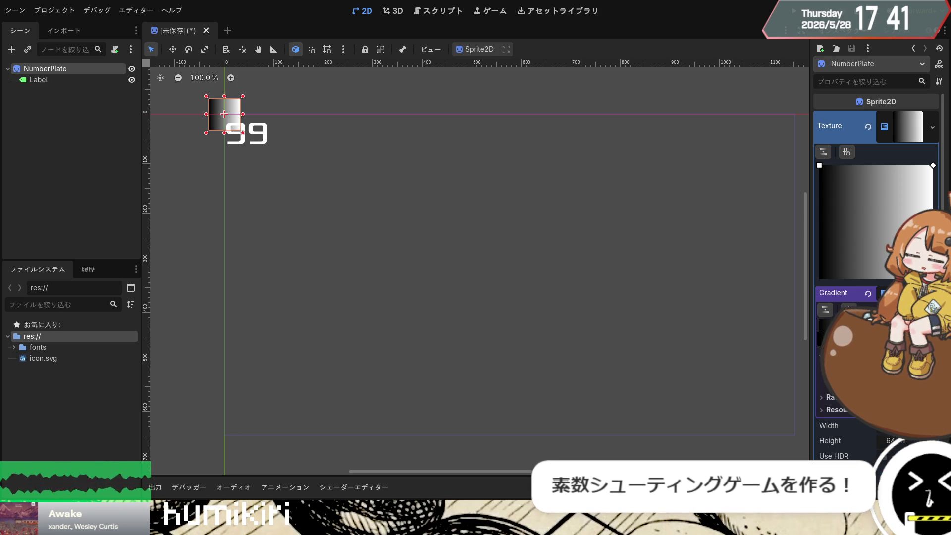
left_click(823, 356)
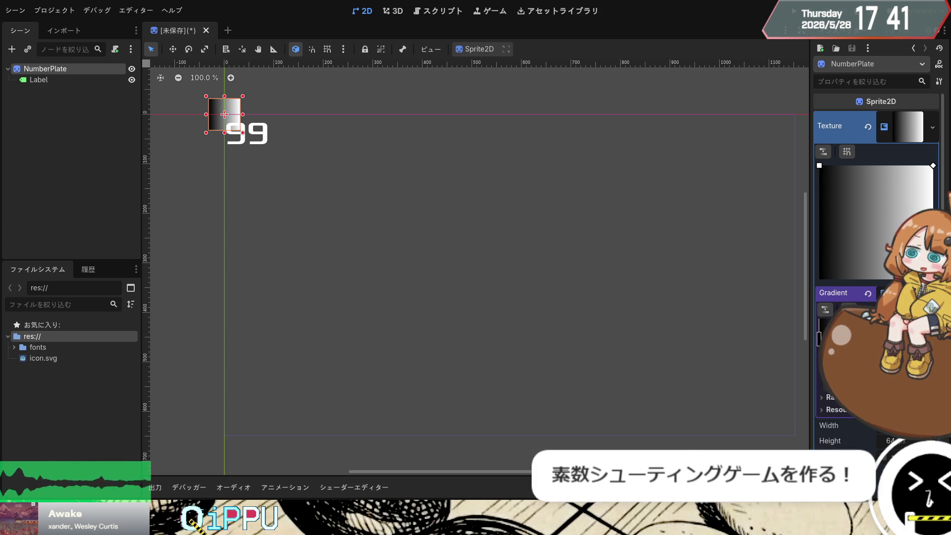
left_click(822, 380)
left_click(884, 293)
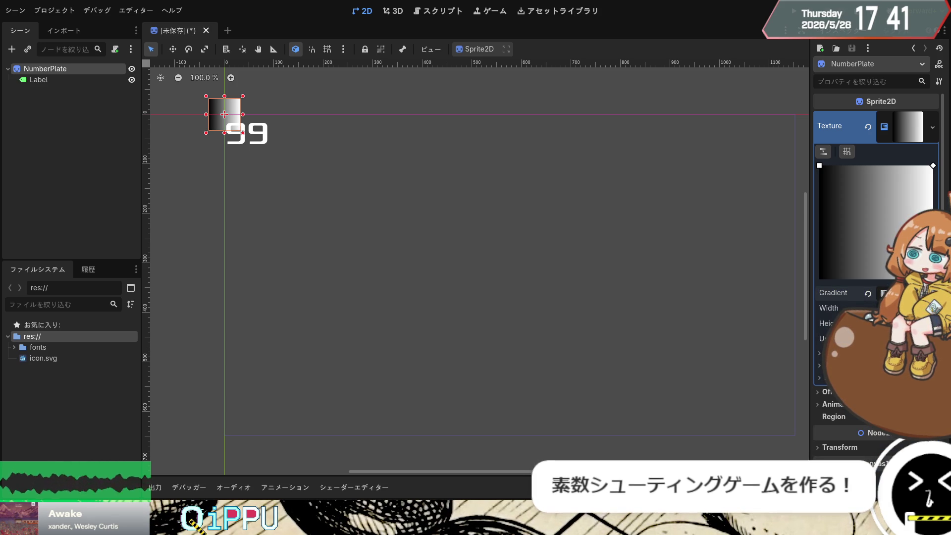
left_click(821, 353)
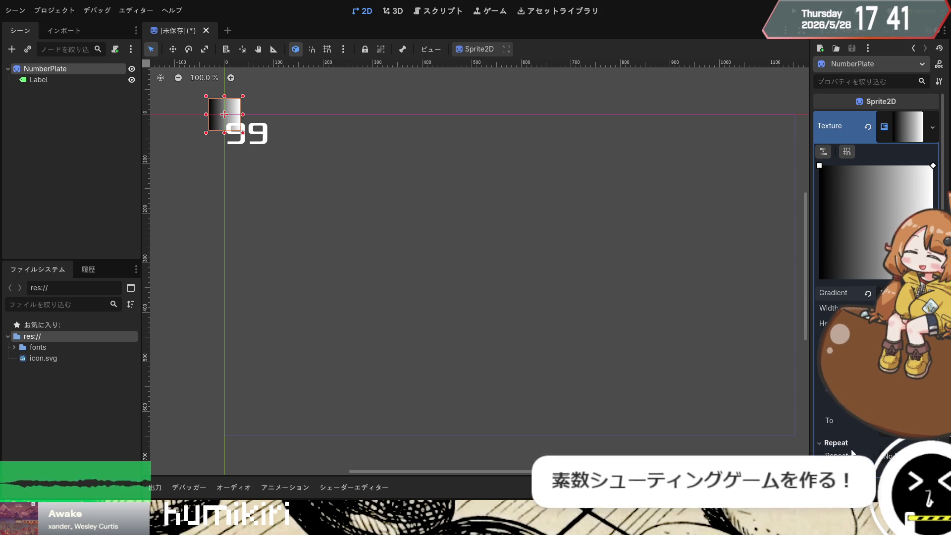
scroll(850, 440, "down", 3)
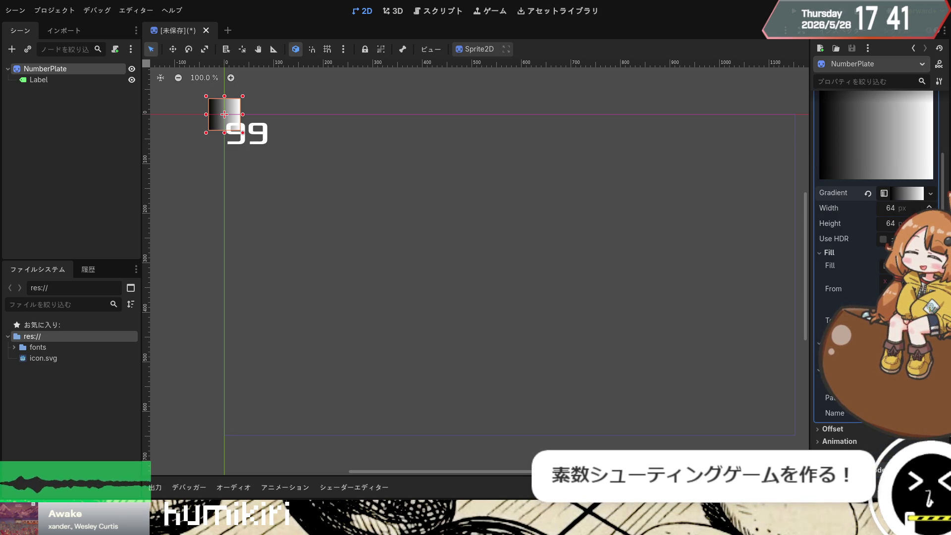
scroll(877, 272, "up", 3)
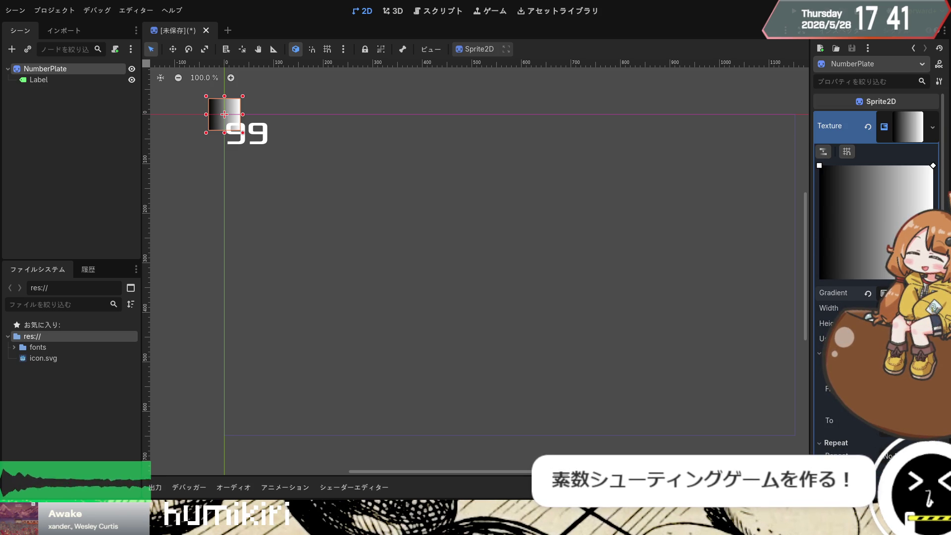
left_click(826, 154)
left_click(825, 153)
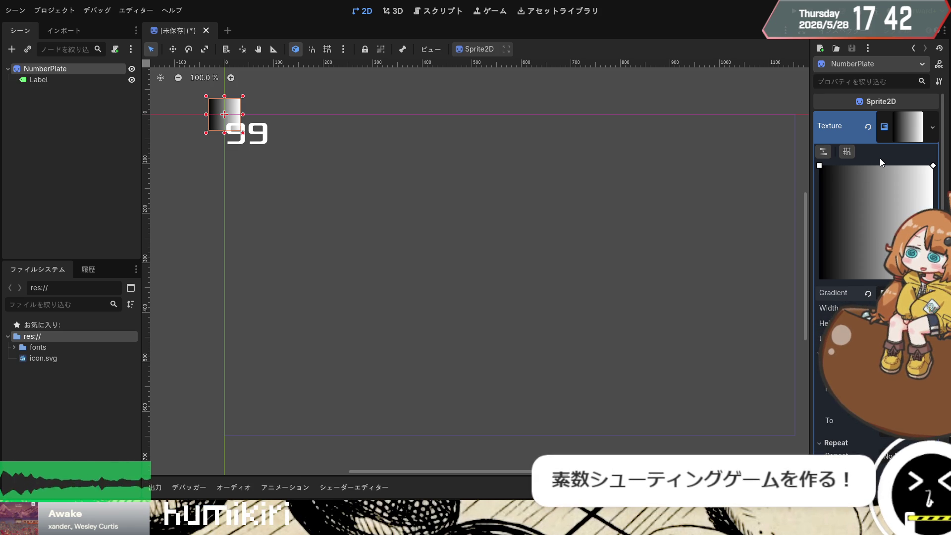
scroll(878, 191, "down", 3)
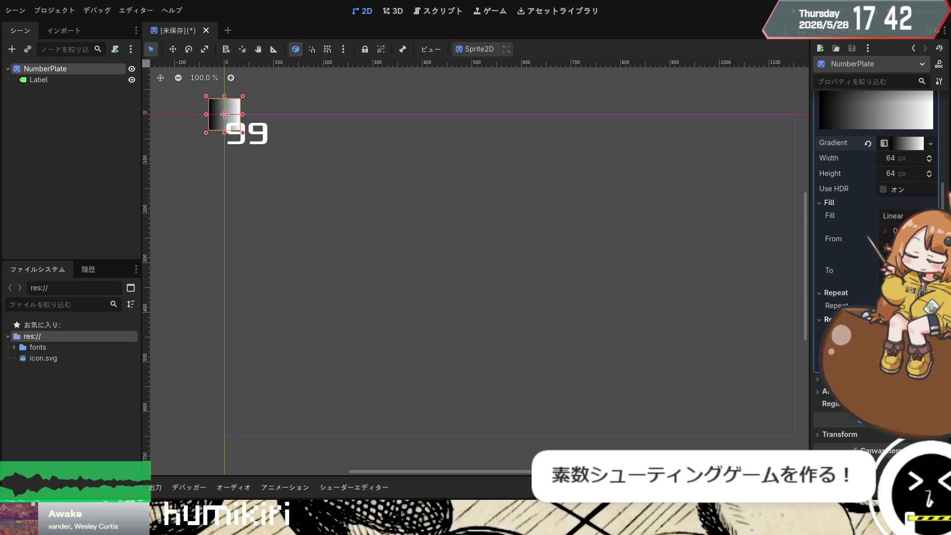
scroll(872, 261, "up", 3)
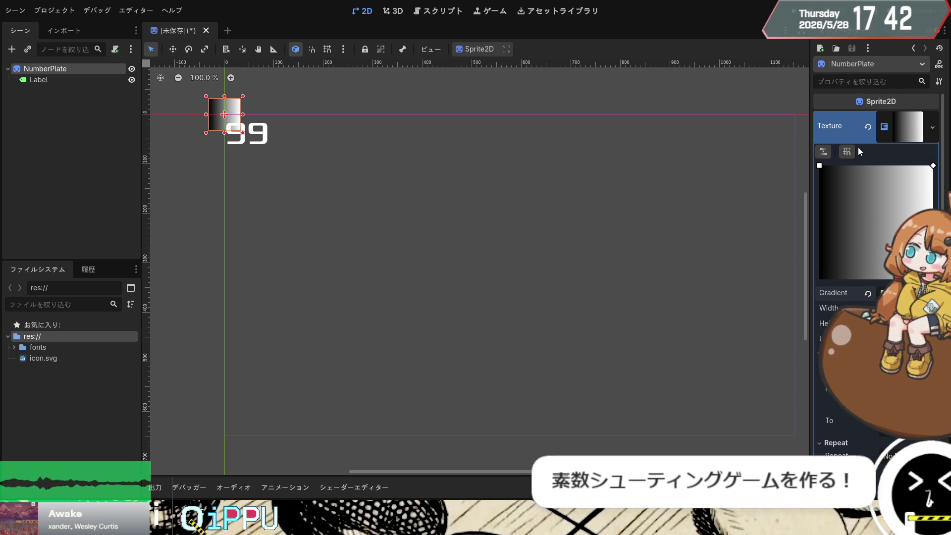
scroll(867, 260, "down", 5)
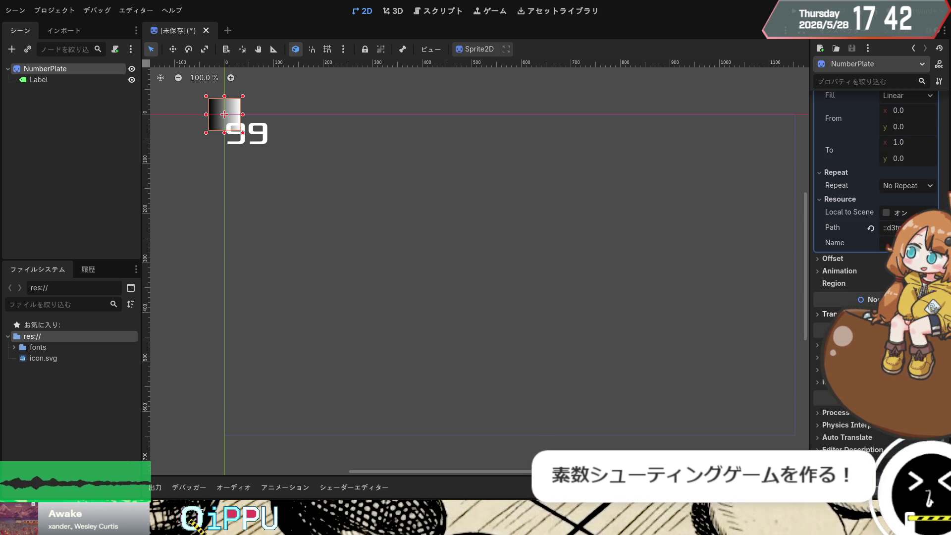
left_click(818, 261)
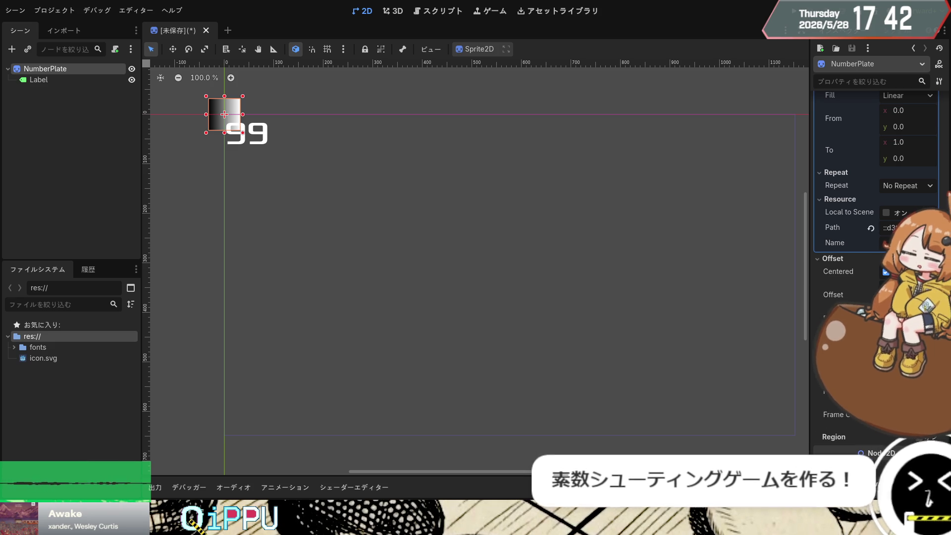
left_click(816, 347)
scroll(819, 342, "down", 3)
scroll(820, 338, "up", 10)
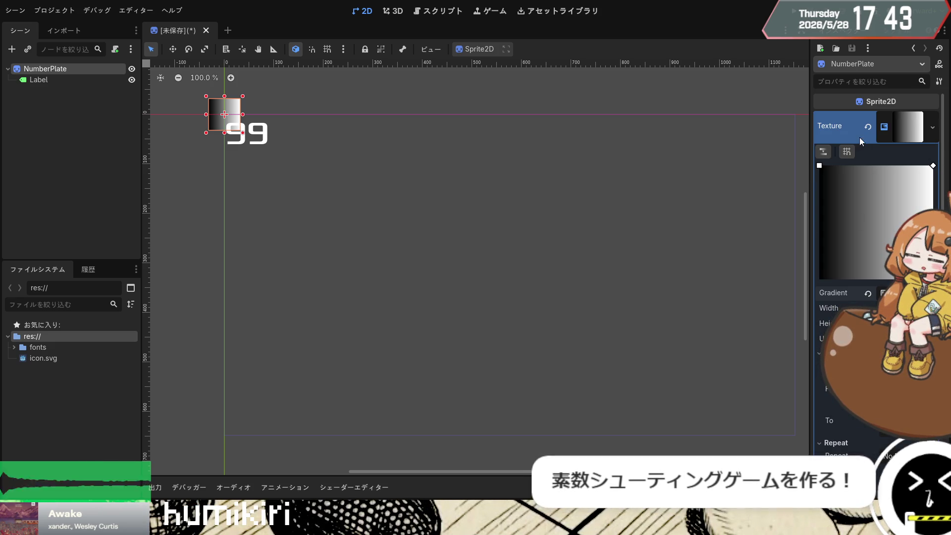
Step: Shift the plate down-right and snap the 99 label onto it with a layout preset
left_click_drag(228, 113, 247, 127)
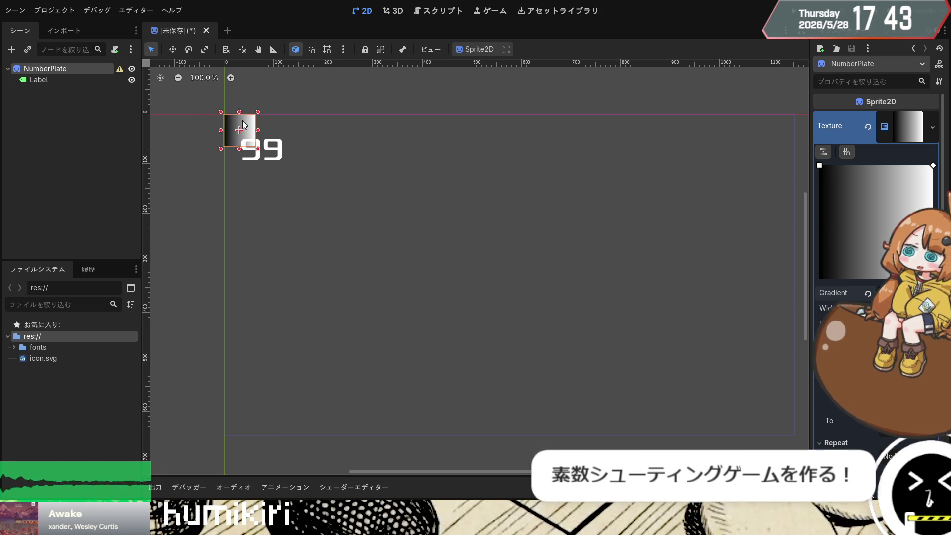
key("ctrl+z")
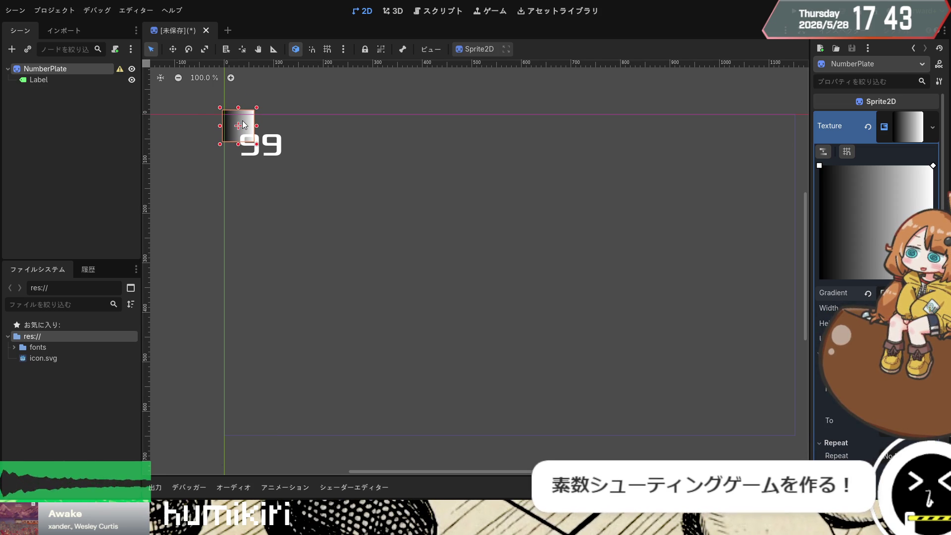
left_click(48, 80)
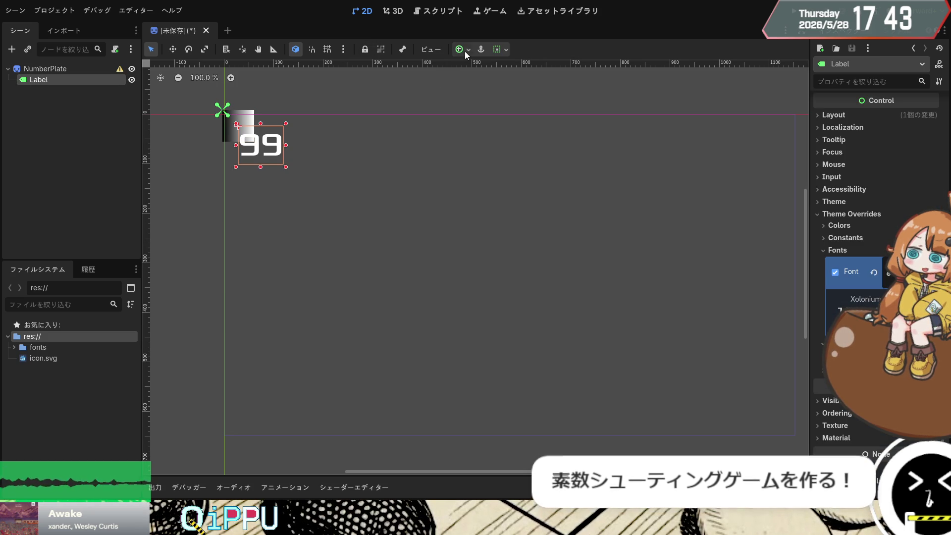
key("ctrl+z")
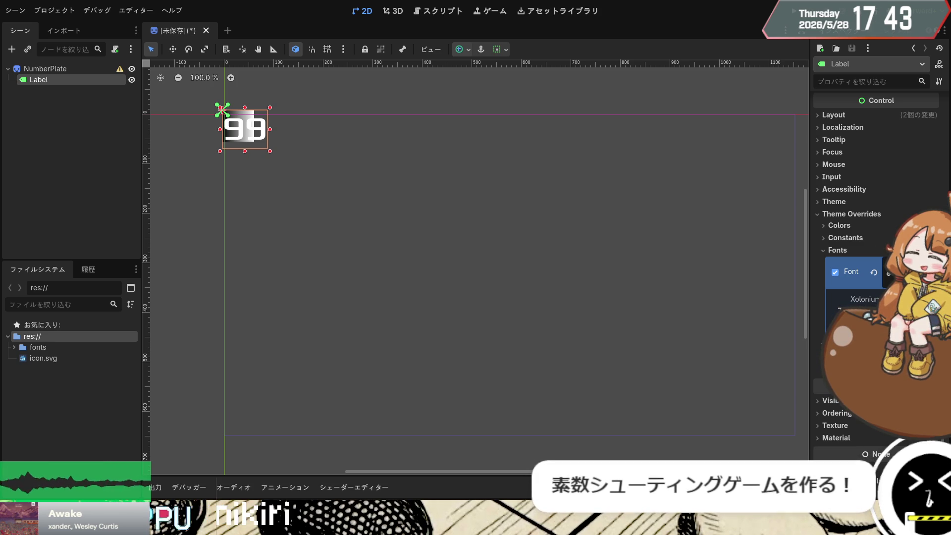
scroll(872, 248, "down", 3)
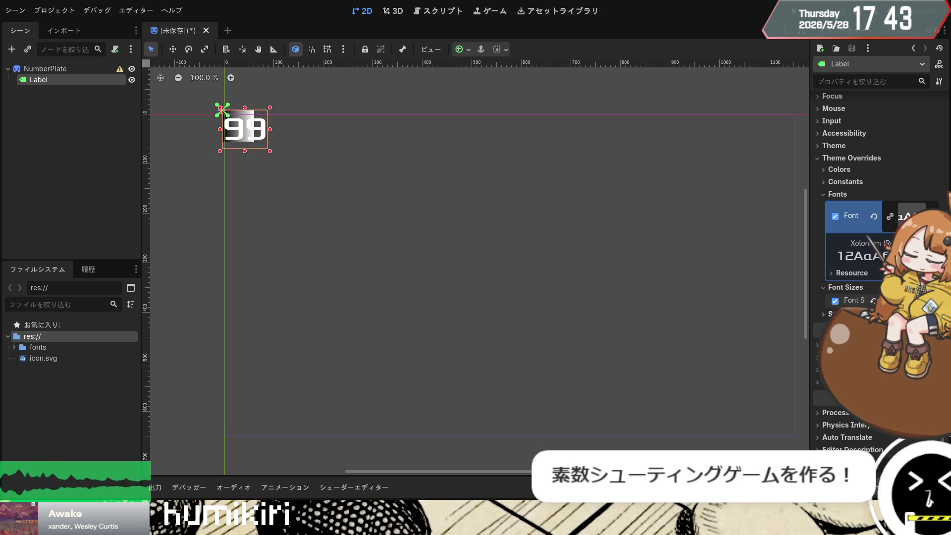
scroll(872, 247, "up", 1)
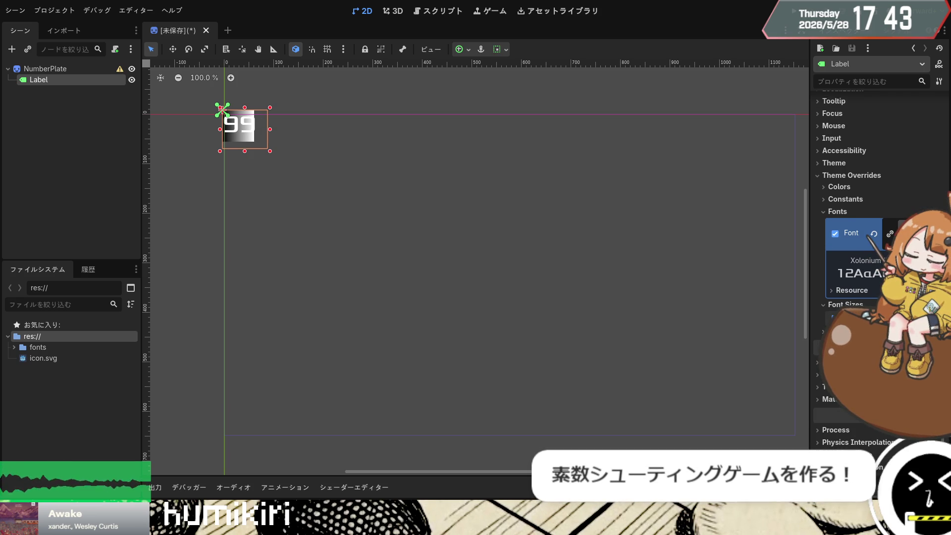
Step: Try resizing the gradient plate and the label box, undoing the label resizes
left_click(64, 69)
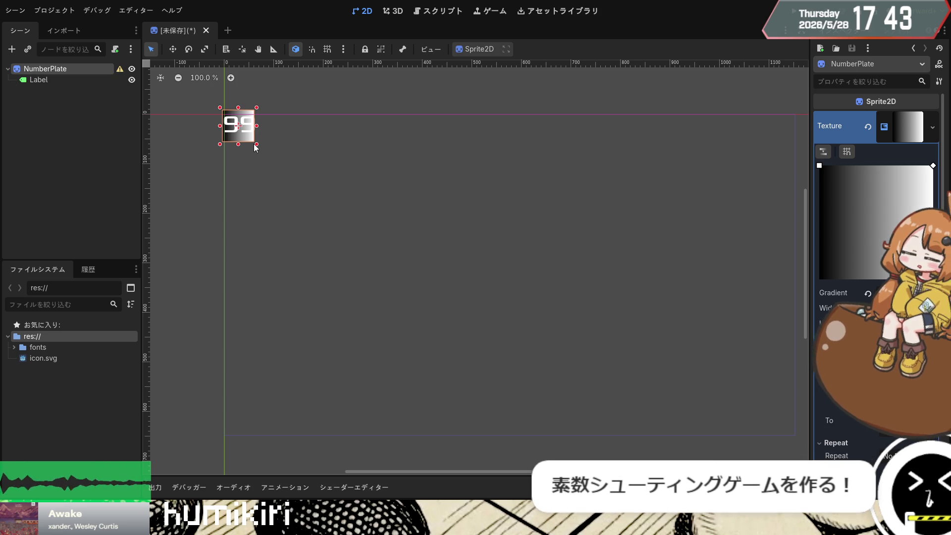
left_click_drag(257, 145, 291, 189)
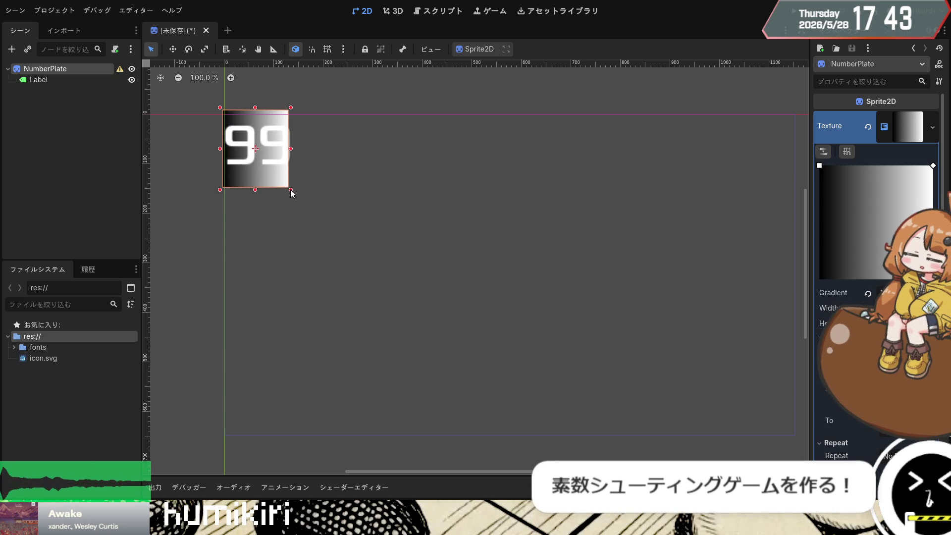
left_click(252, 144)
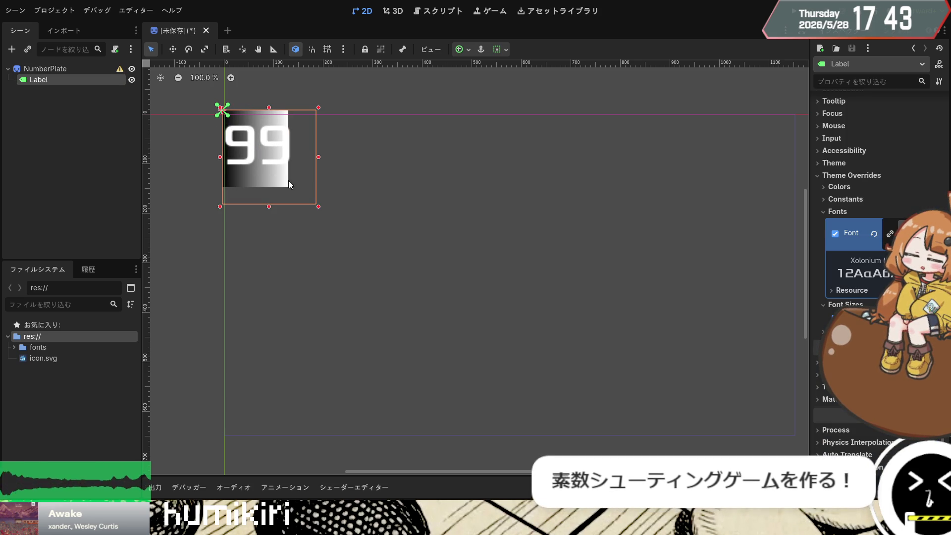
left_click_drag(318, 207, 292, 182)
key("ctrl+z")
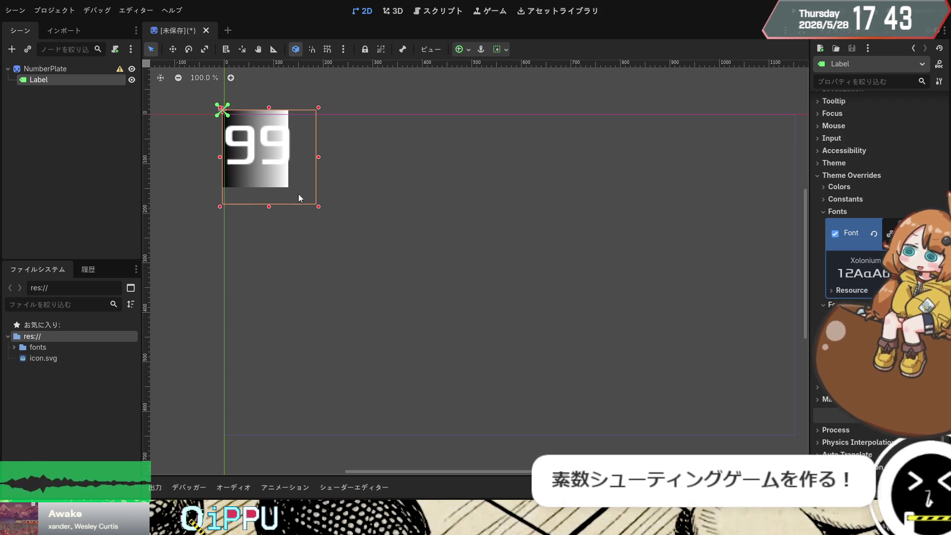
mouse_move(319, 207)
left_mouse_down()
mouse_move(289, 188)
mouse_move(502, 361)
left_mouse_up()
key("ctrl+z")
key("ctrl+z")
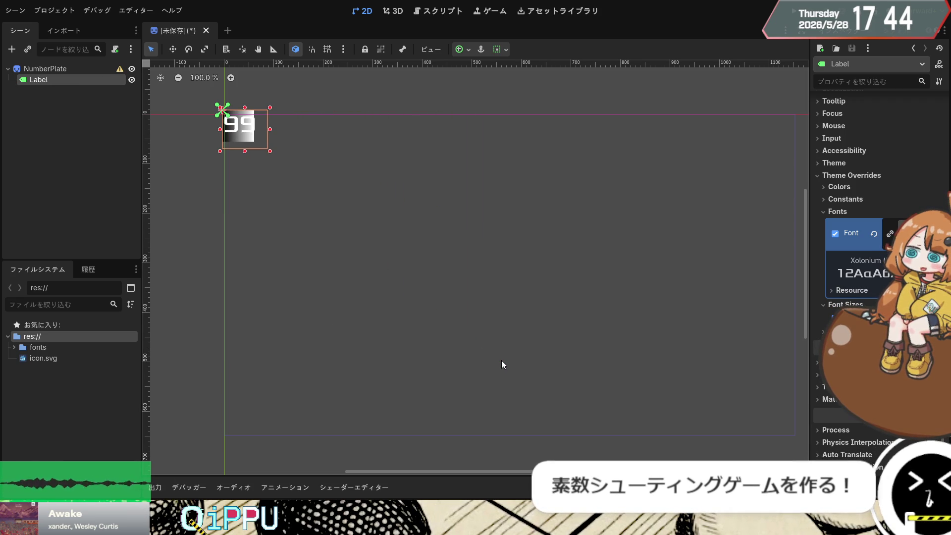
left_click(494, 352)
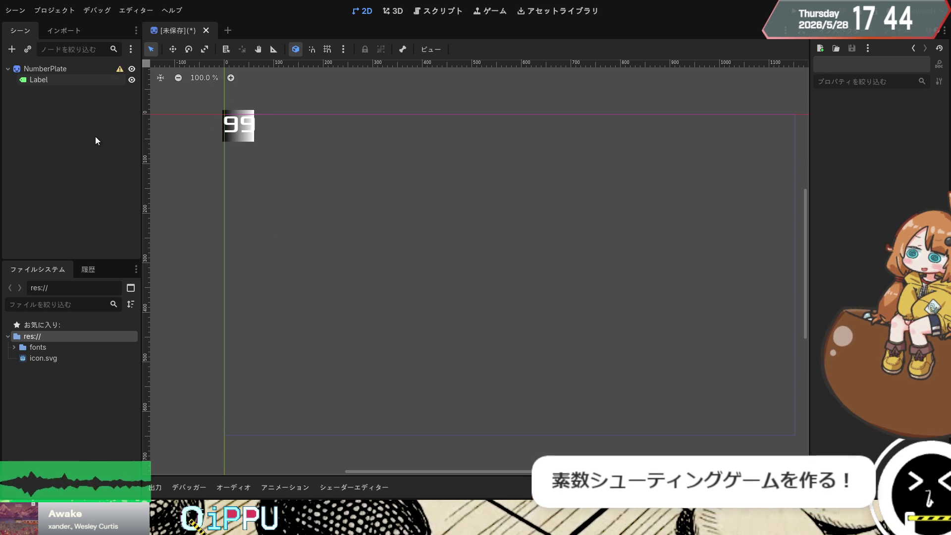
Step: Nudge and resize the 99 label, then enlarge the gradient plate, undoing a misplaced label move
left_click(76, 70)
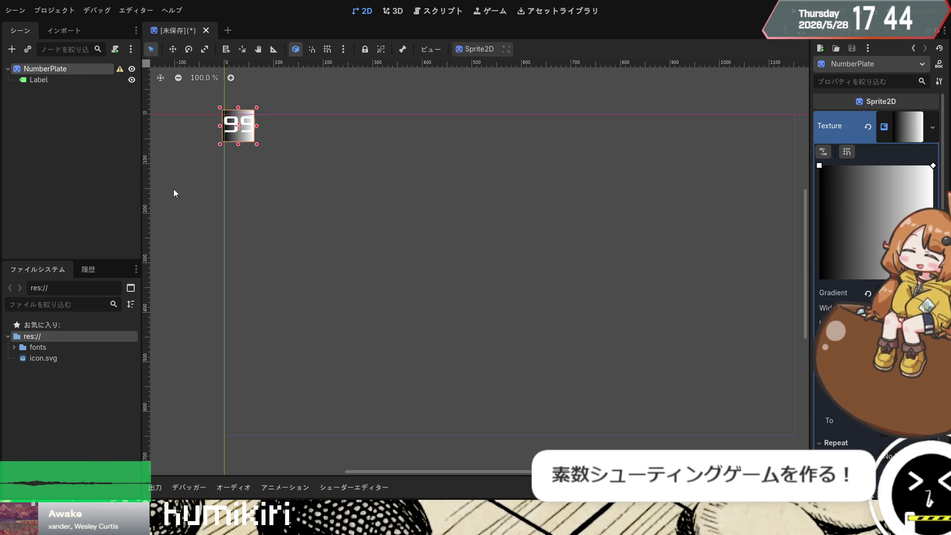
left_click(233, 180)
left_click(254, 142)
mouse_move(255, 142)
left_mouse_down()
mouse_move(296, 150)
mouse_move(212, 120)
mouse_move(228, 122)
mouse_move(251, 151)
left_mouse_up()
left_click_drag(297, 178, 244, 129)
key("Escape")
left_click(243, 130)
left_click_drag(257, 147, 304, 201)
left_click_drag(385, 367, 281, 165)
key("ctrl+z")
key("ctrl+z")
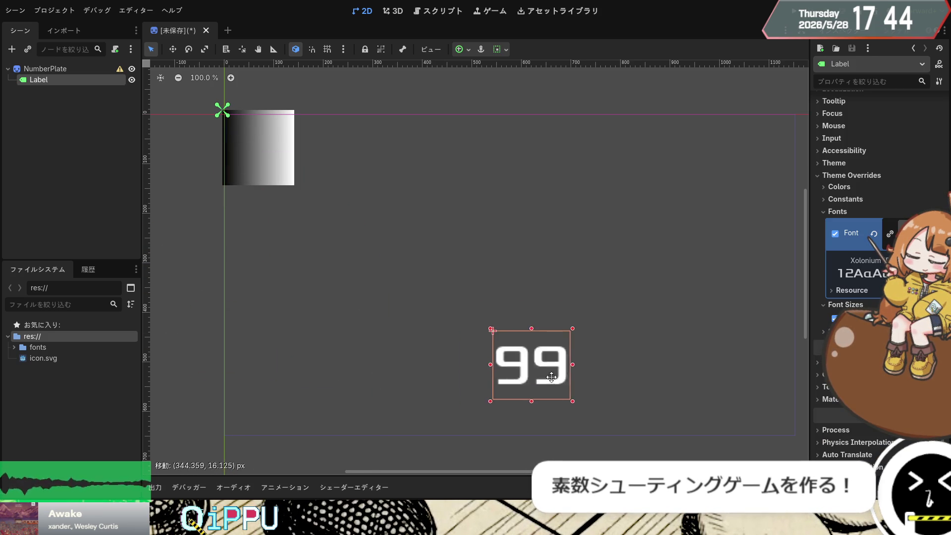
Step: Enlarge the gradient plate in two stages and move the 99 label onto it, trimming its box
left_click(270, 148)
left_click_drag(298, 188, 346, 230)
left_click(549, 357)
mouse_move(549, 358)
left_mouse_down()
mouse_move(290, 194)
mouse_move(311, 173)
left_mouse_up()
left_click(345, 268)
left_click(326, 222)
left_click(343, 232)
left_click(340, 231)
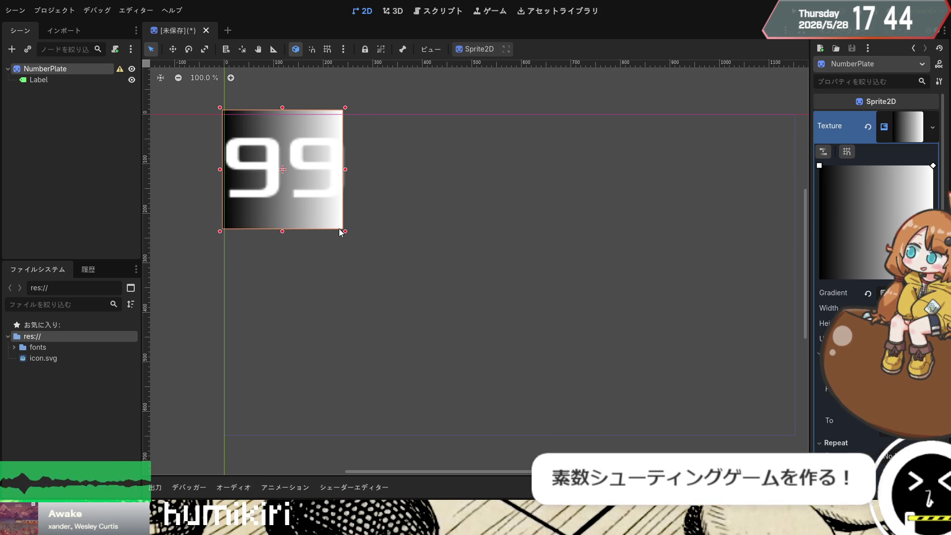
left_click_drag(340, 231, 385, 270)
left_click(280, 174)
left_click_drag(281, 172, 277, 172)
left_click_drag(398, 189, 396, 189)
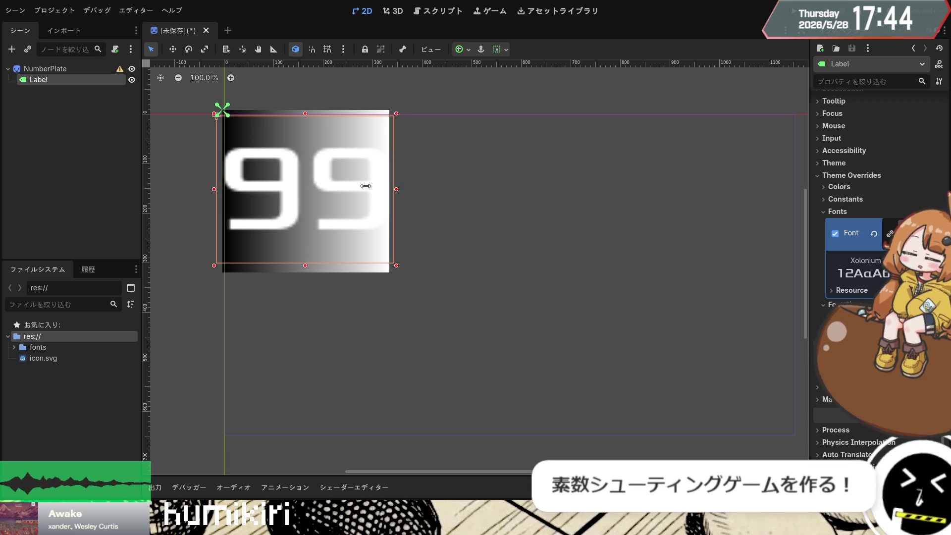
Step: Try smaller and larger font sizes for the 99 label, then delete the label
left_click(35, 69)
left_click(69, 80)
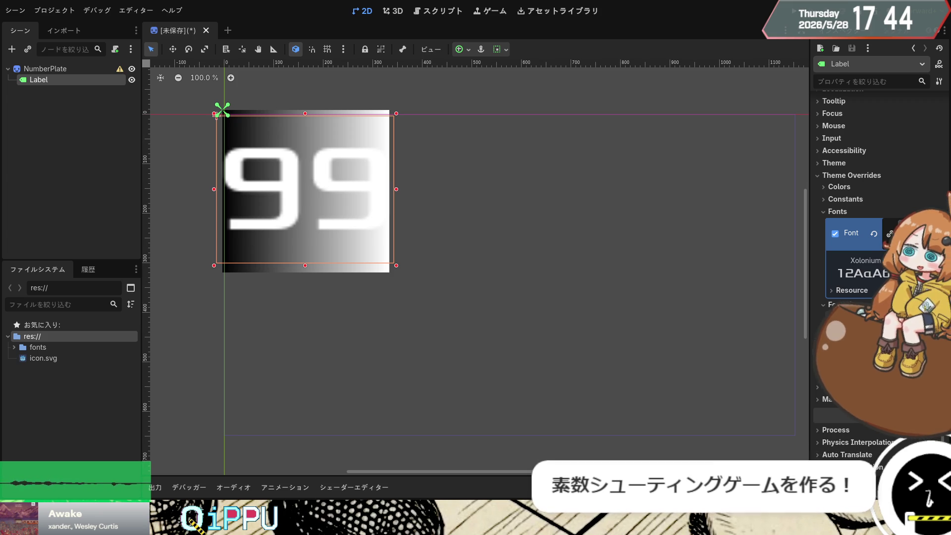
key("Return")
key("ctrl+z")
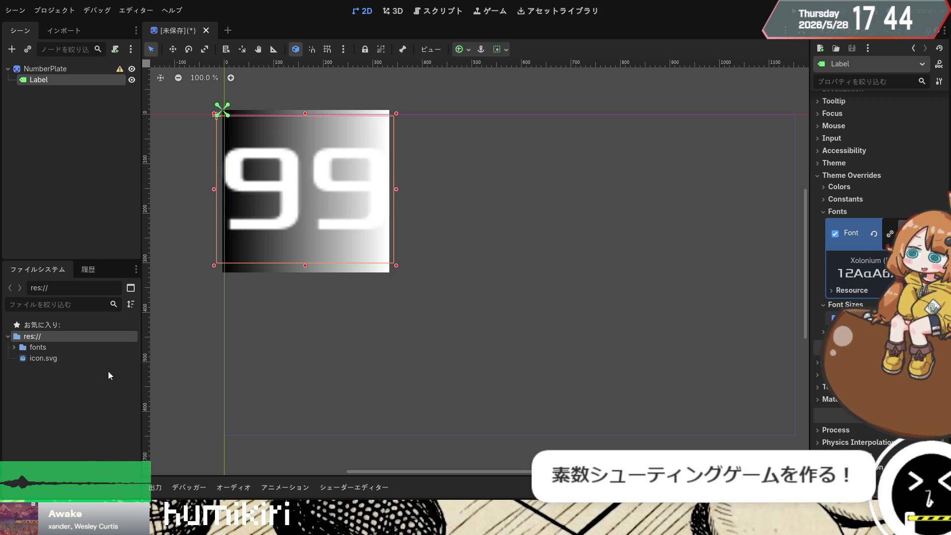
key("Delete")
left_click(54, 70)
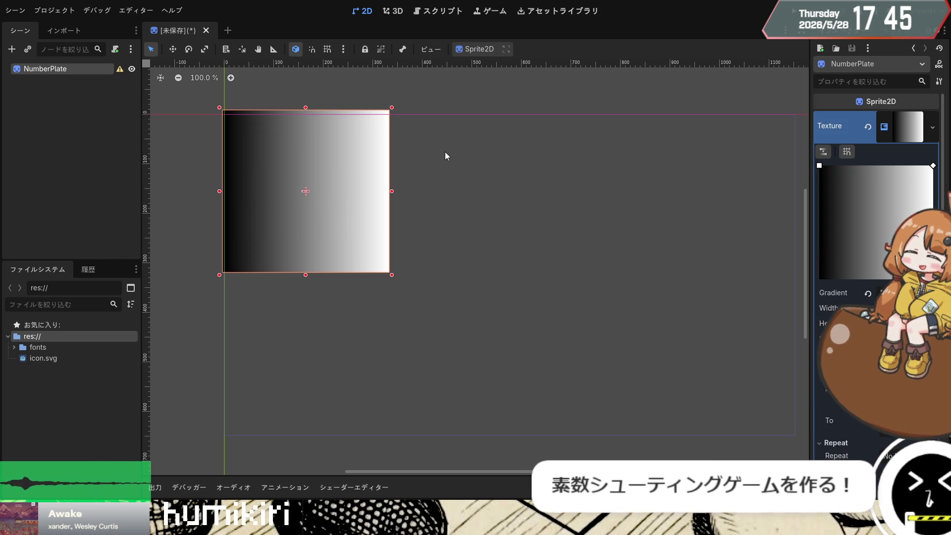
Step: Restore the deleted label, re-enter '99' as its text, and reselect it beside the plate
key("ctrl+z")
left_click(861, 157)
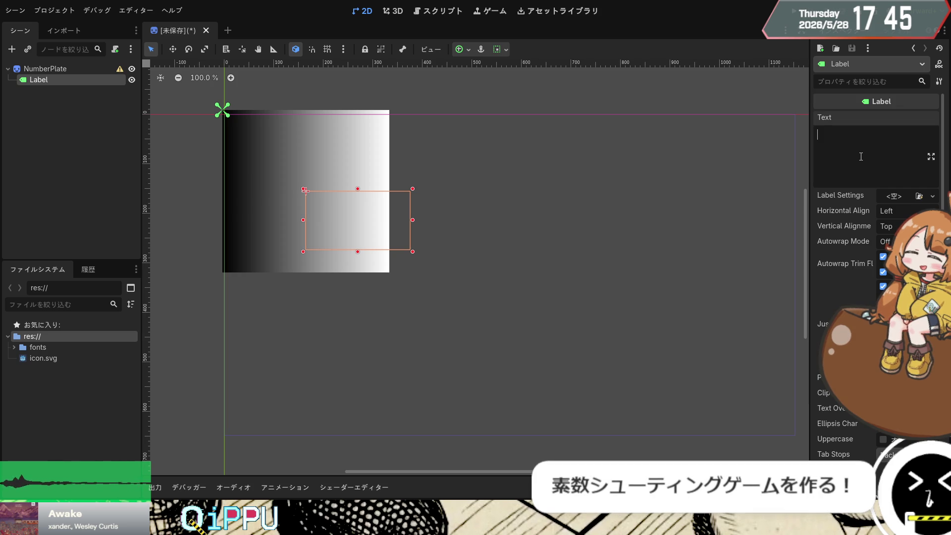
type("99")
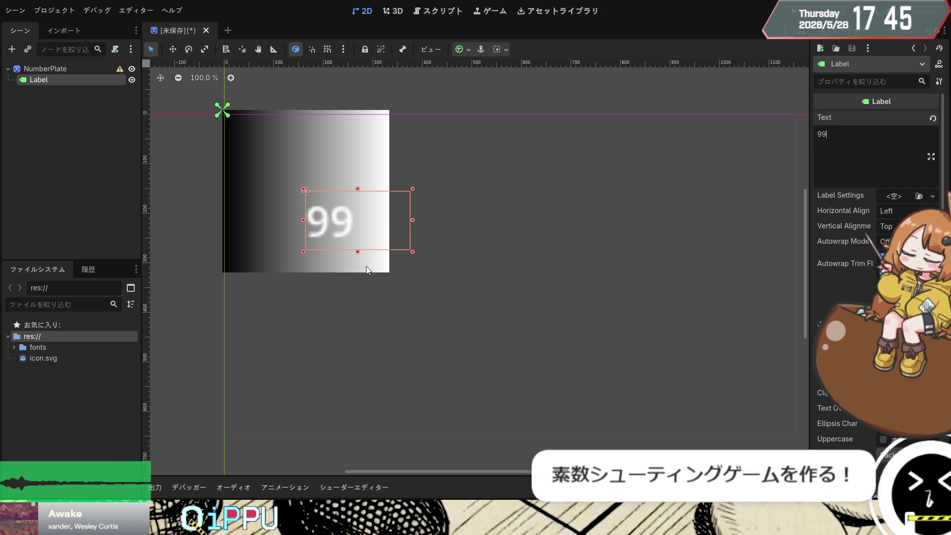
left_click(501, 245)
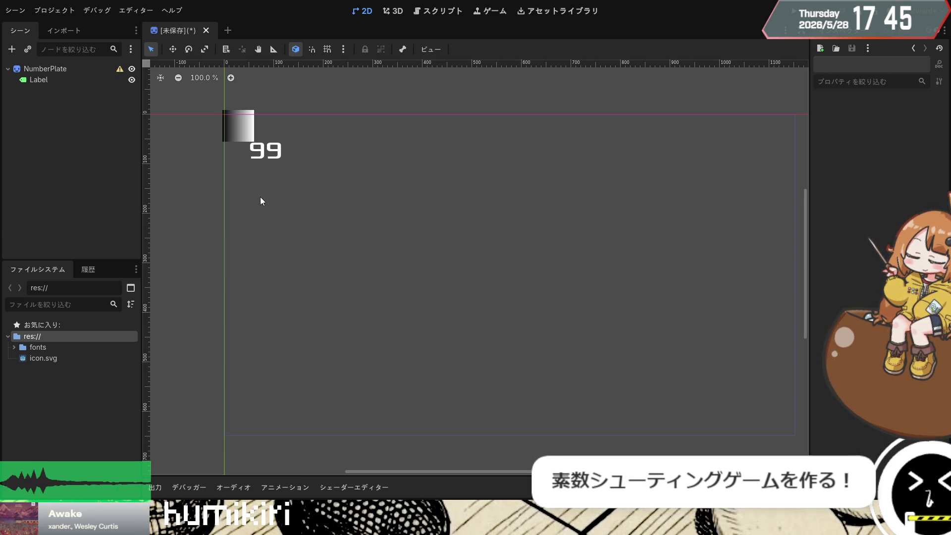
left_click(241, 129)
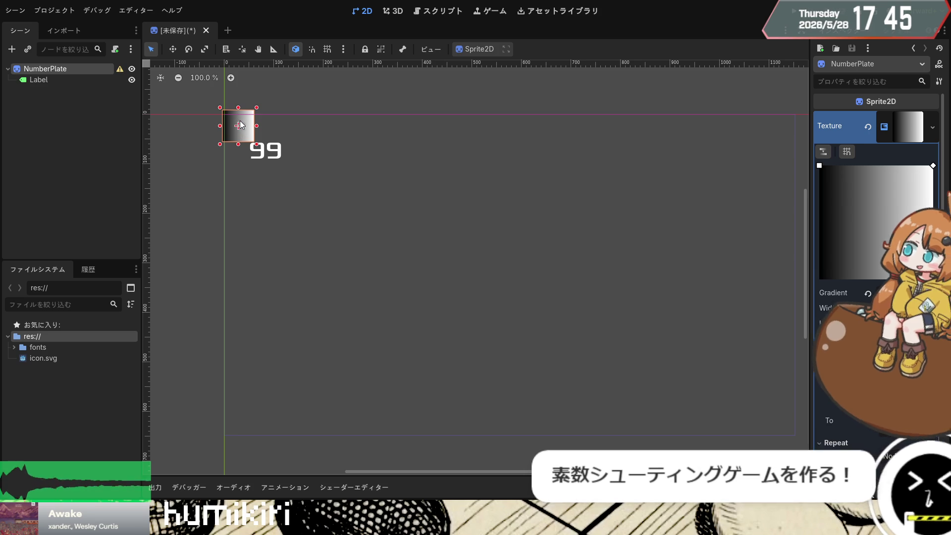
left_click(271, 153)
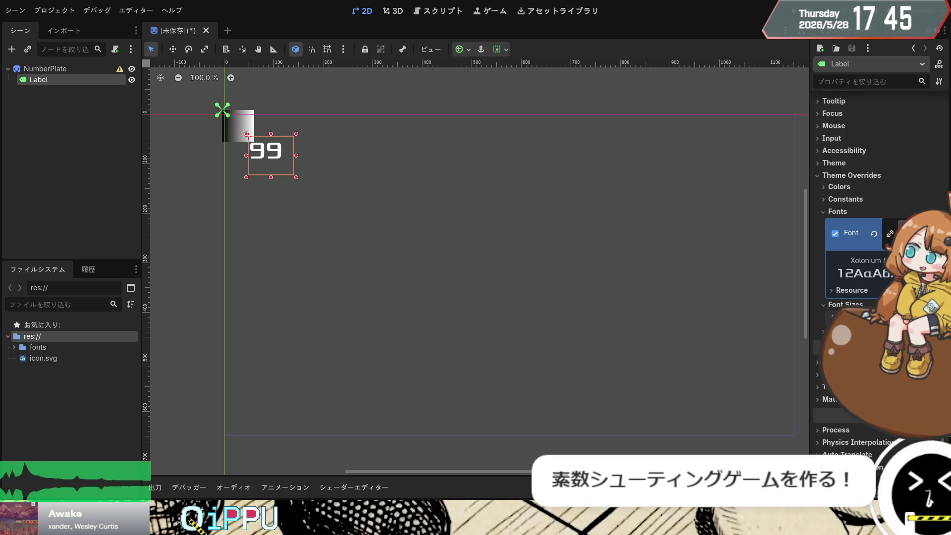
Step: Reduce the 99 font size, fit the label's box onto the small plate, and apply the Center anchor
key("Return")
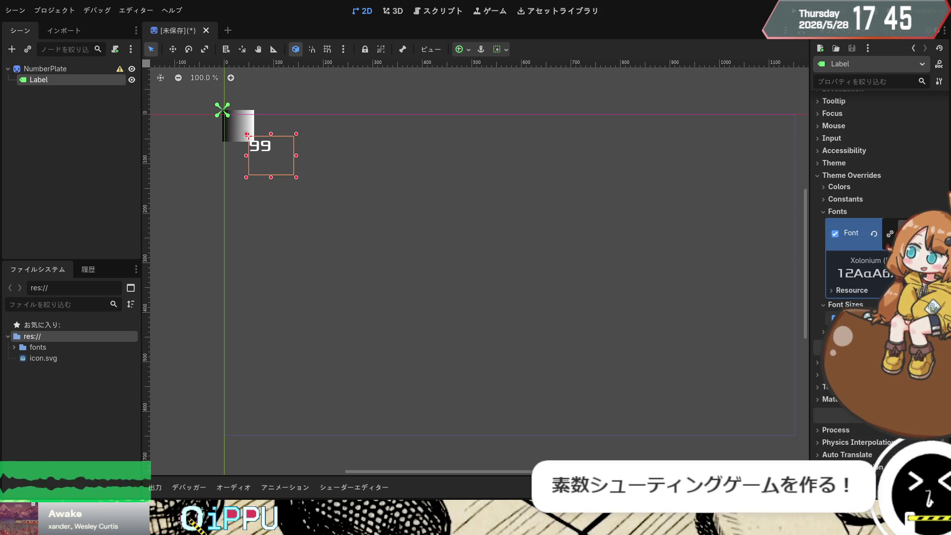
left_click_drag(266, 145, 243, 126)
left_click_drag(273, 157, 251, 138)
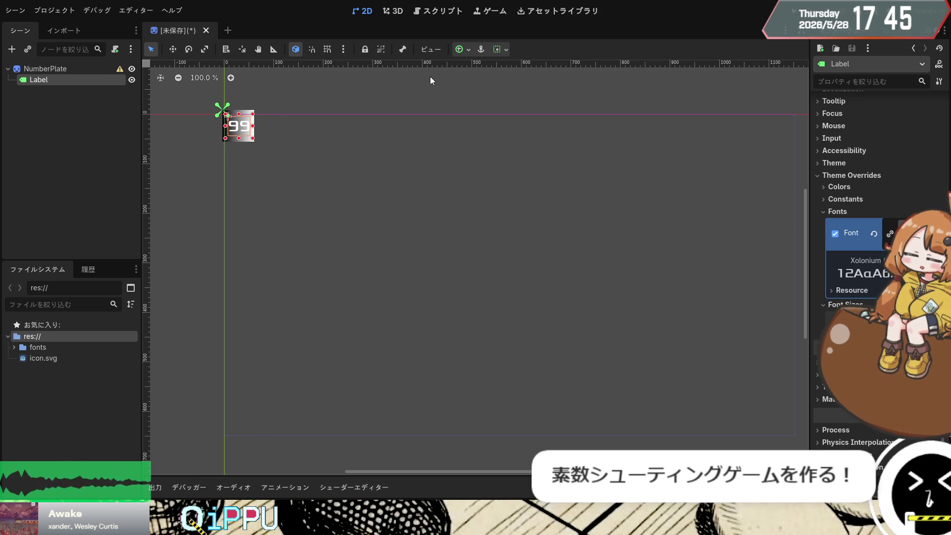
left_click(468, 49)
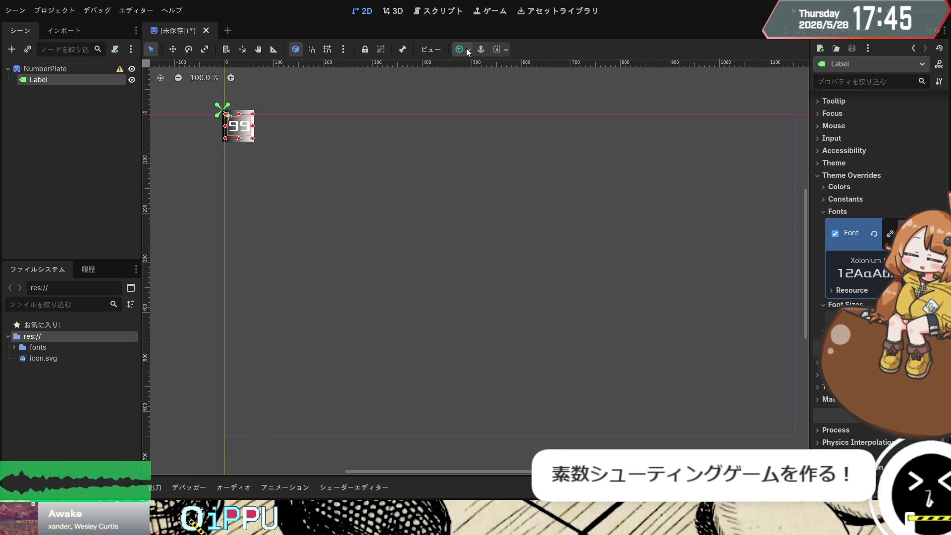
left_click(488, 102)
left_click(427, 175)
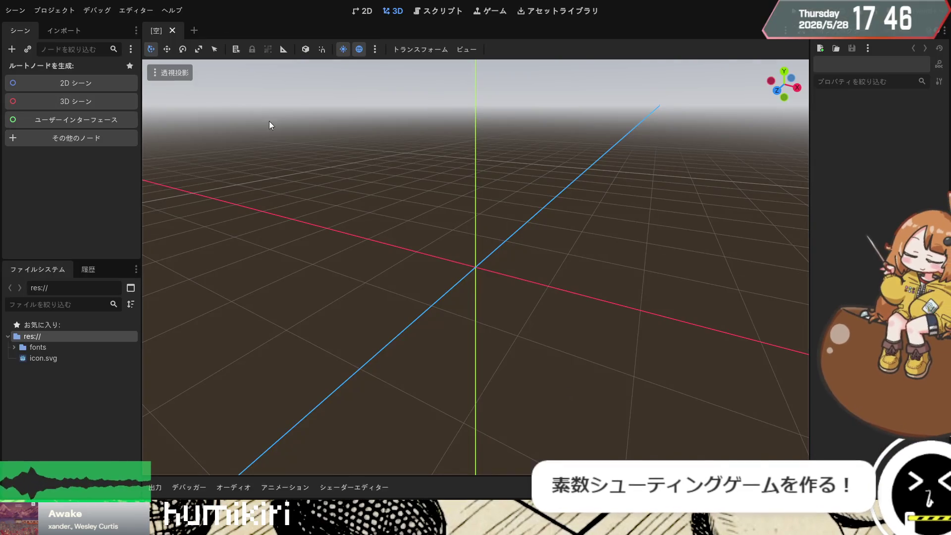
Step: Show the empty new scene in the 2D workspace
left_click(367, 12)
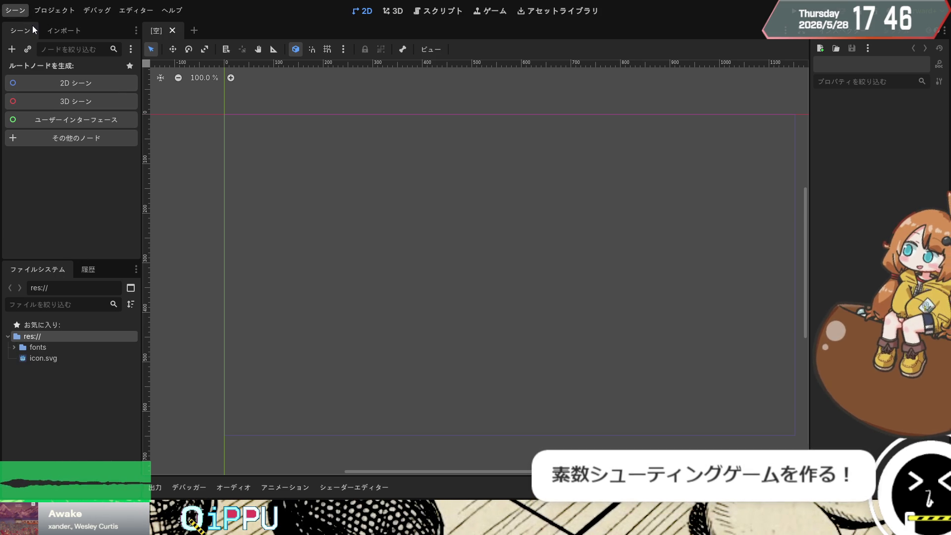
Step: Create a Node2D root with a Label child reading 99 and save it as node_2d.tscn
left_click(95, 84)
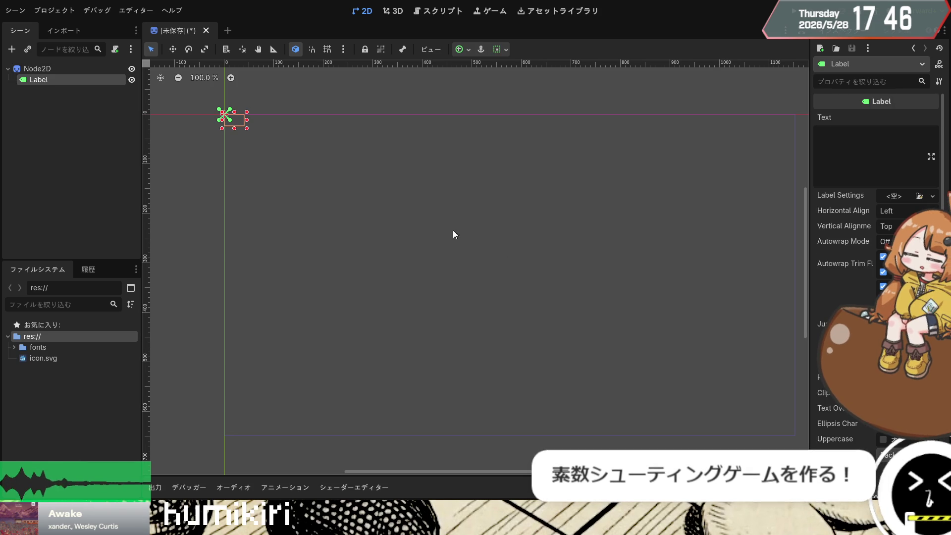
left_click(837, 152)
type("99")
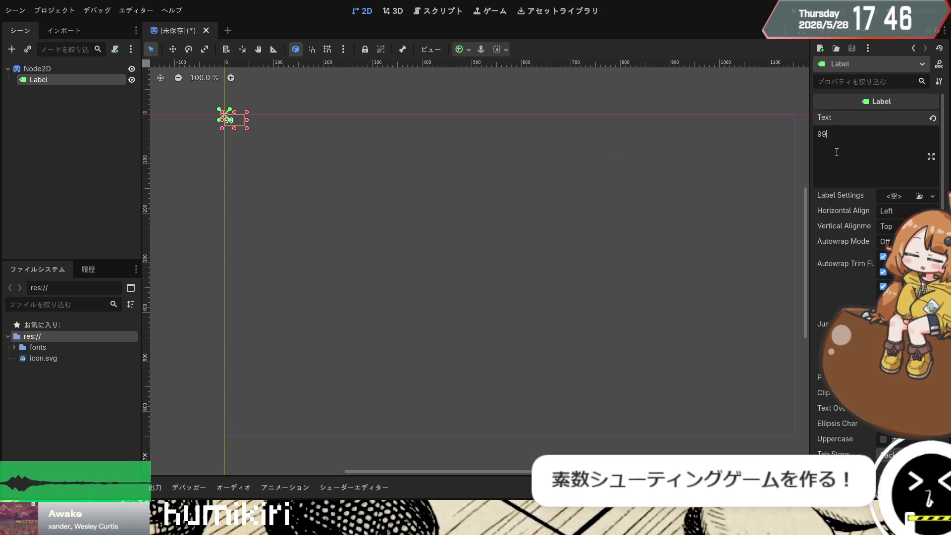
key("ctrl+s")
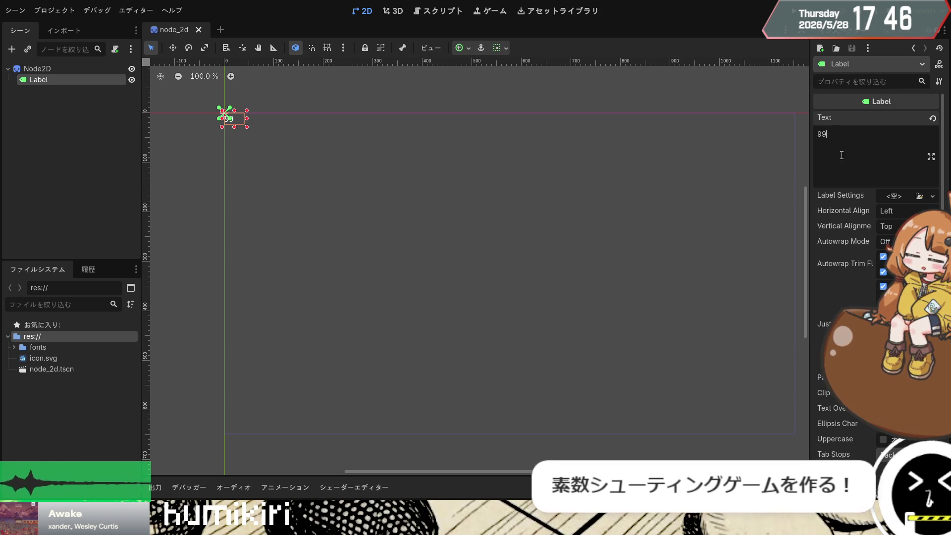
left_click(58, 70)
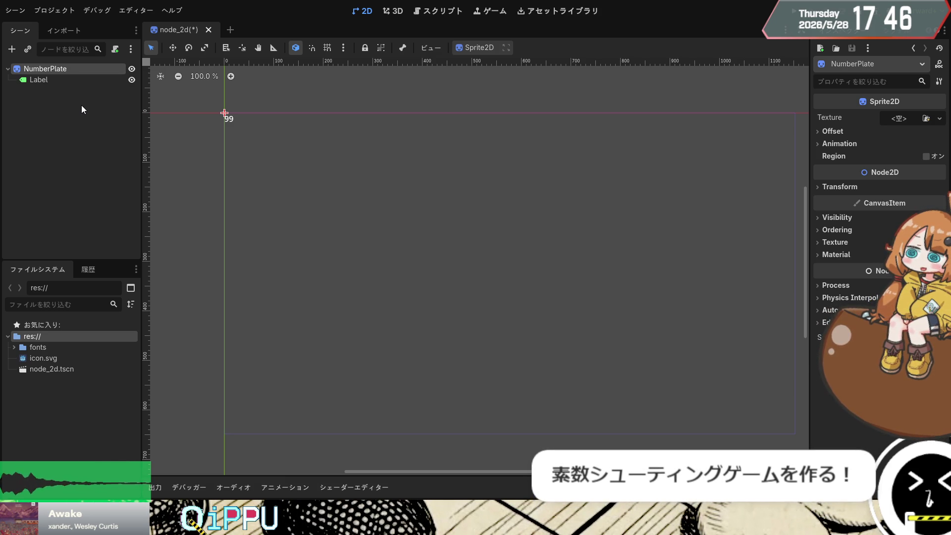
Step: Save the scene and rename node_2d.tscn to NumberPlate.tscn in the FileSystem dock
key("ctrl+s")
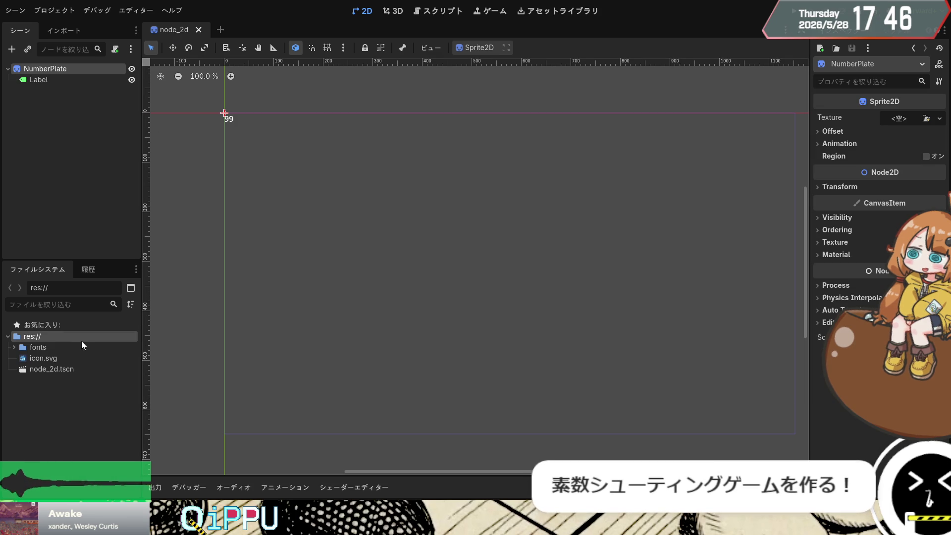
left_click(52, 369)
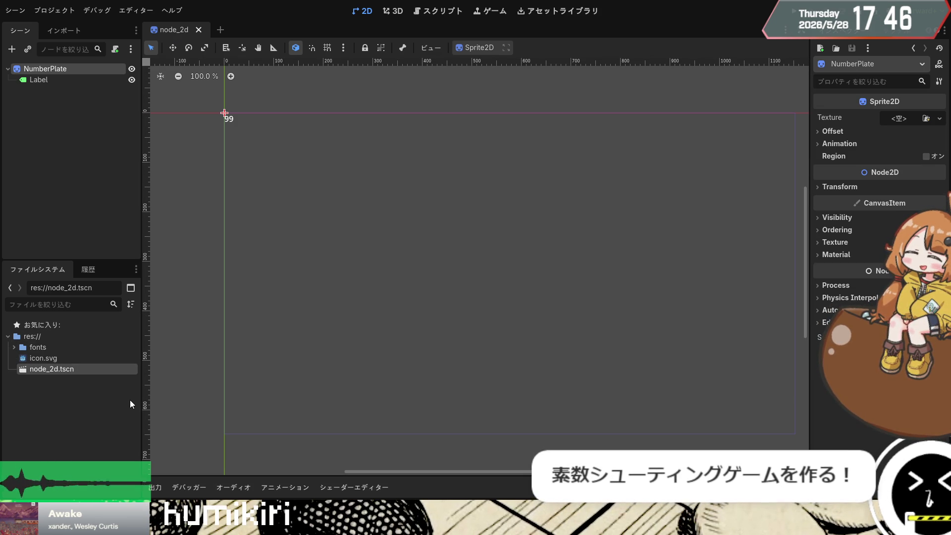
key("Return")
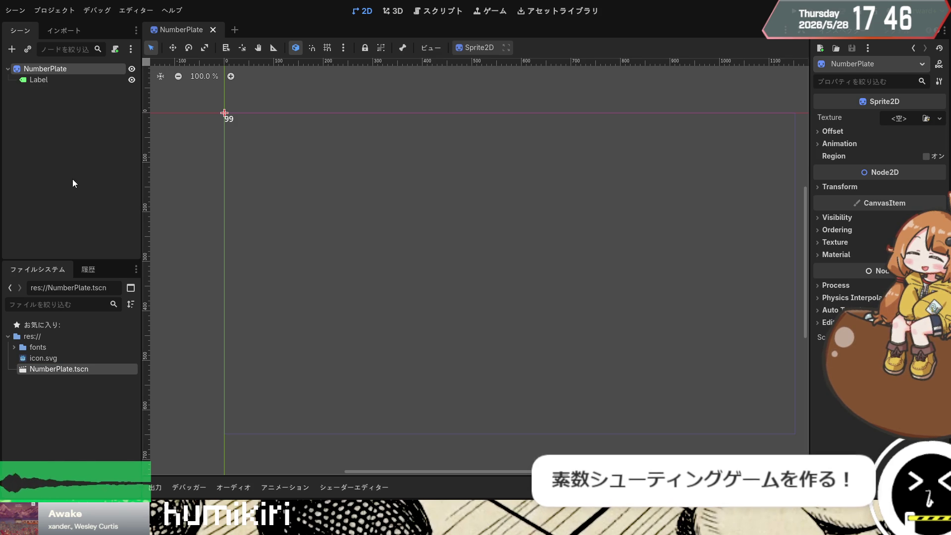
Step: Rename the Label child node to lowercase 'label'
left_click(34, 81)
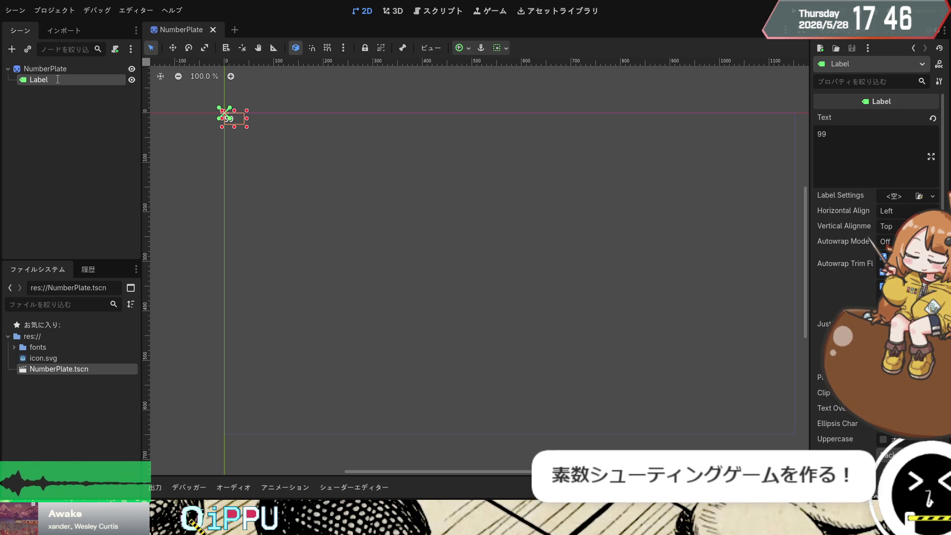
type("label")
key("Return")
left_click(411, 199)
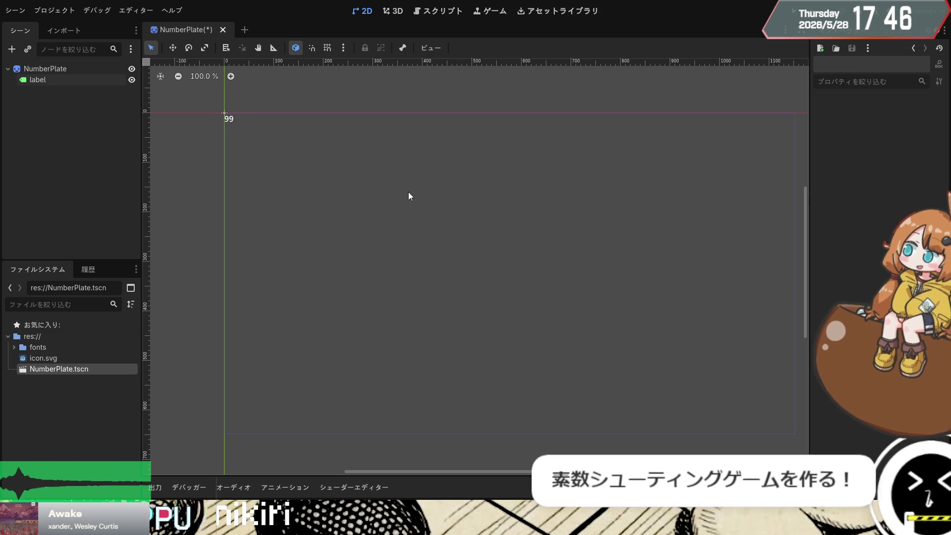
Step: Give the NumberPlate sprite a new GradientTexture2D
left_click(85, 70)
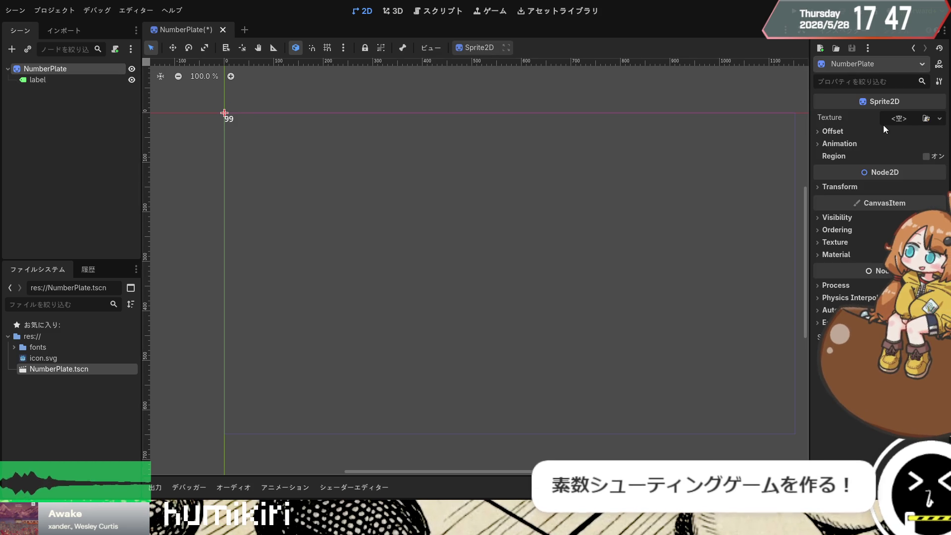
left_click(904, 119)
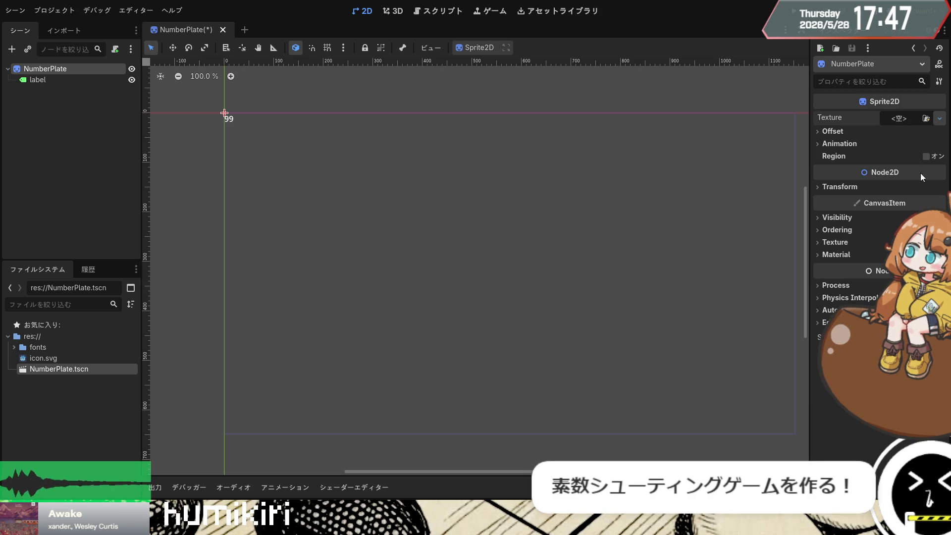
left_click(881, 258)
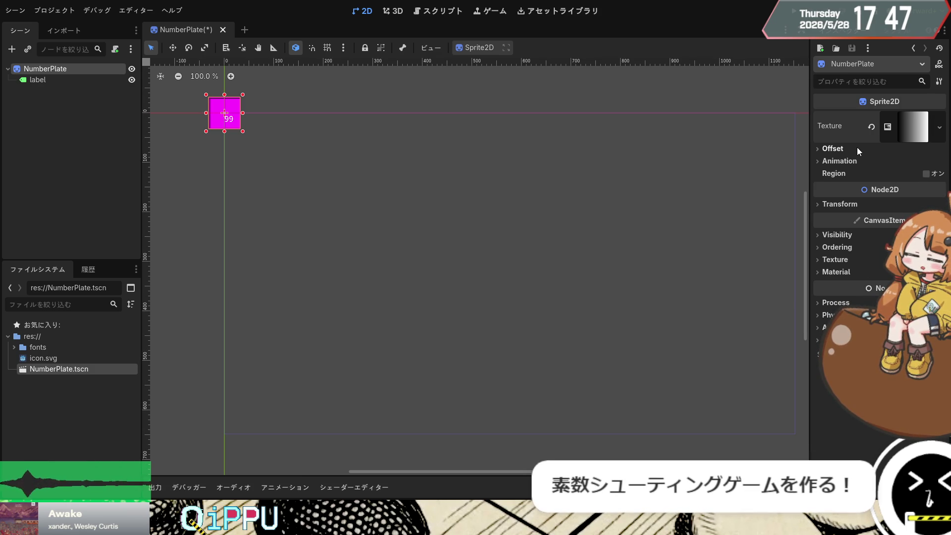
left_click(837, 146)
left_click(837, 149)
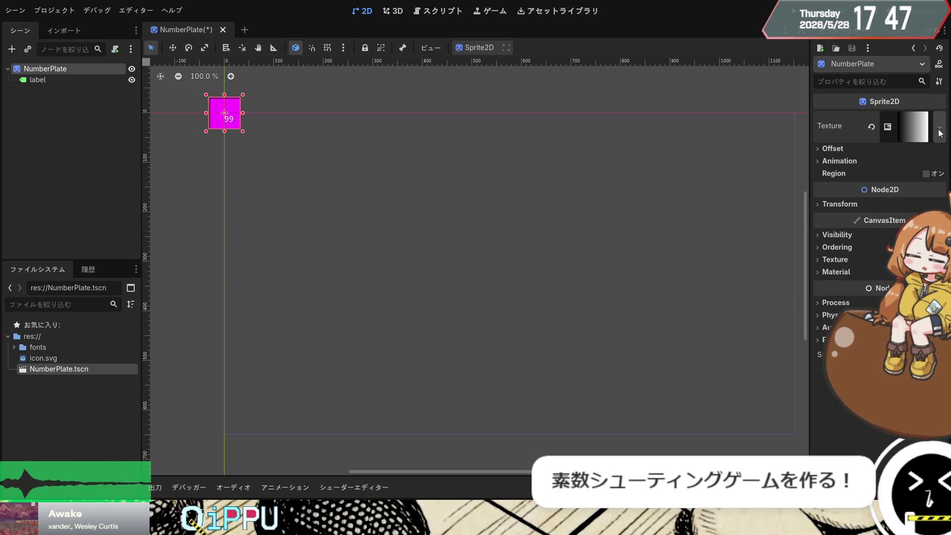
Step: Set the gradient's Fill so it runs diagonally, then check the result behind the label
left_click(895, 128)
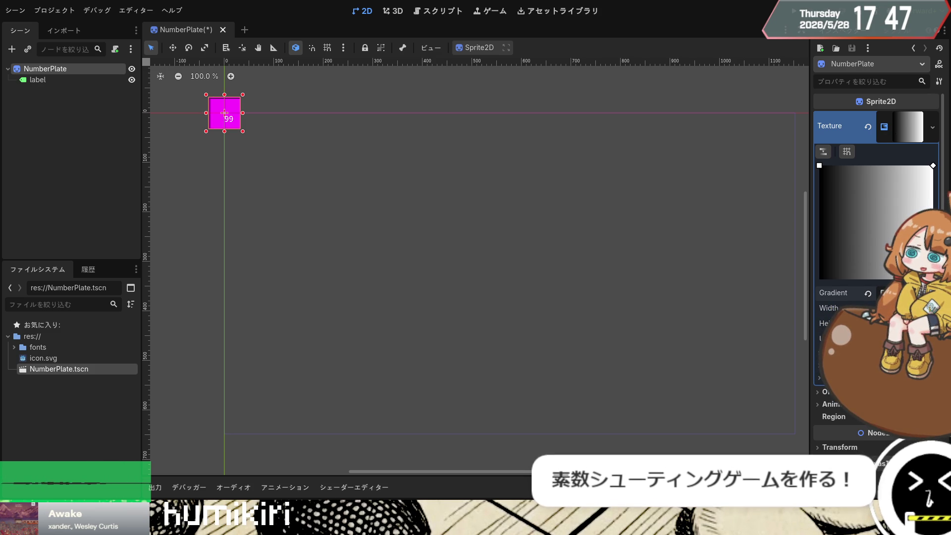
left_click(821, 353)
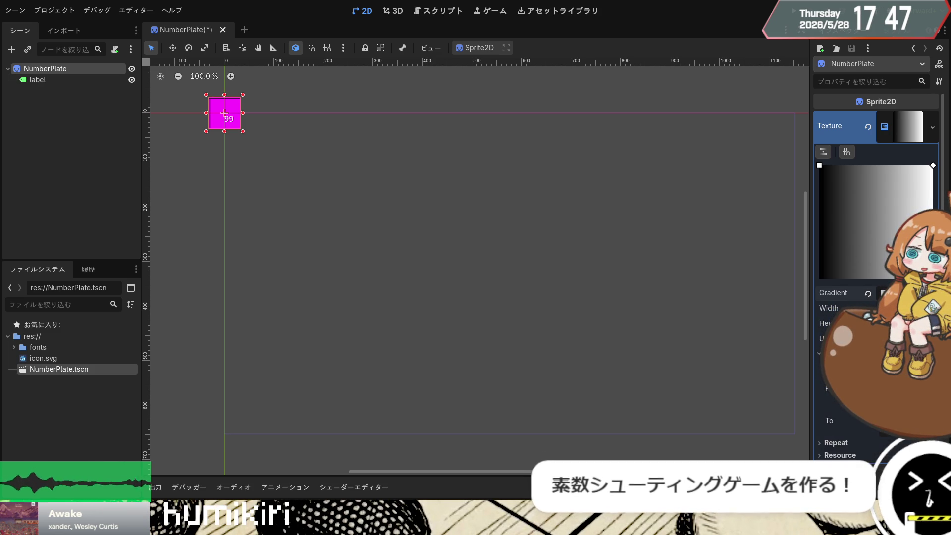
left_click(892, 397)
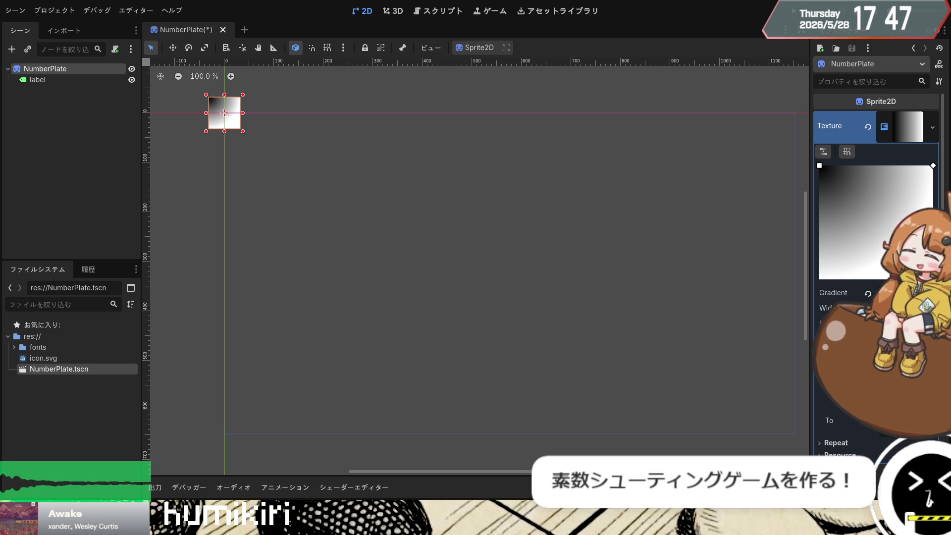
key("ctrl+z")
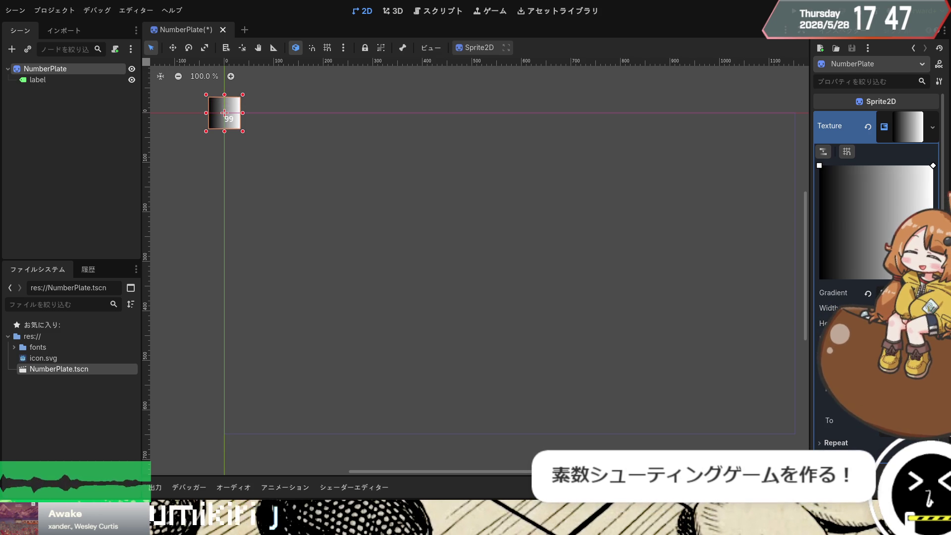
key("ctrl+shift+z")
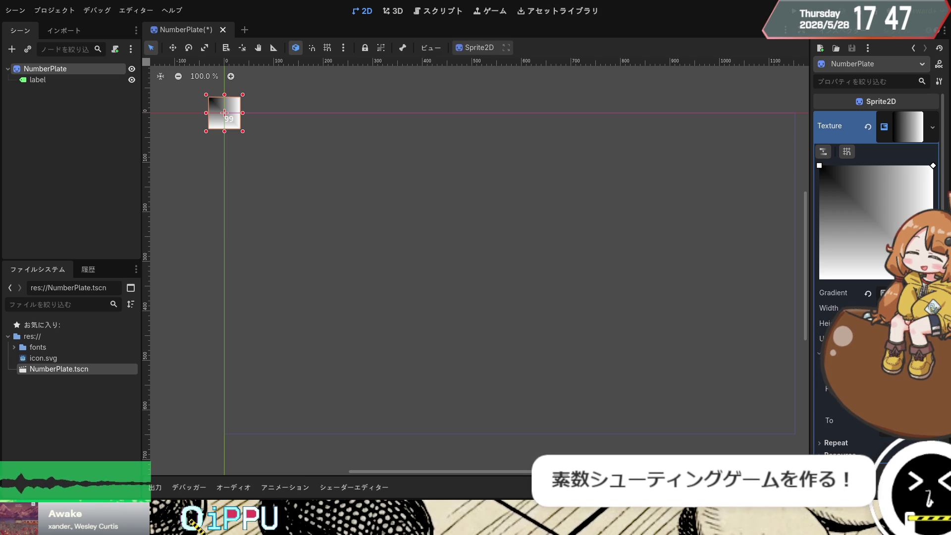
left_click(244, 281)
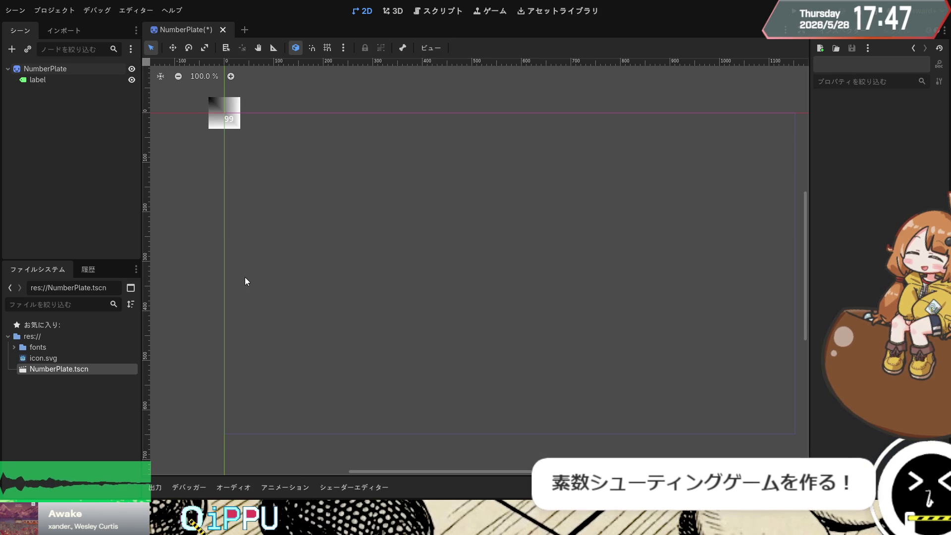
left_click(225, 117)
Step: Centre the label on the gradient plate, narrow its box, and save the scene
left_click(466, 50)
left_click(486, 107)
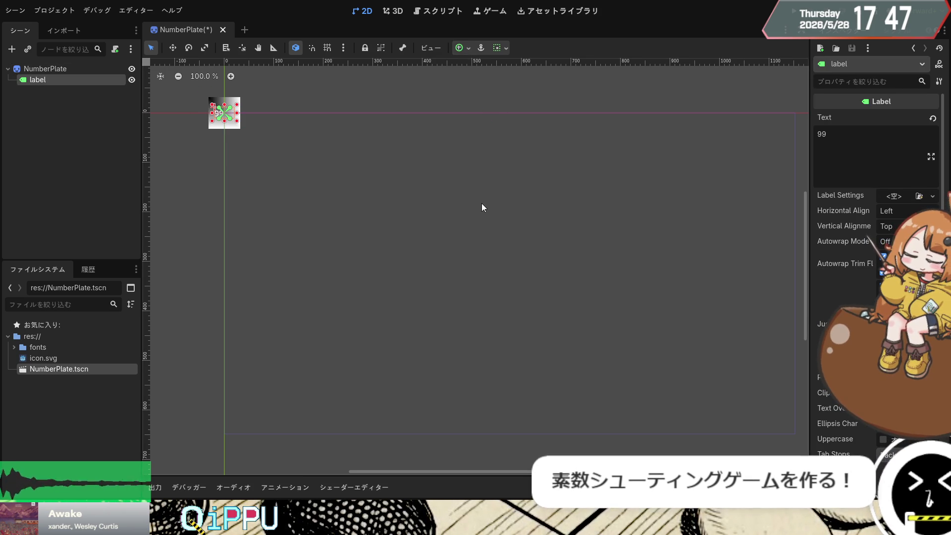
left_click(449, 231)
left_click(222, 118)
left_click_drag(238, 114, 228, 112)
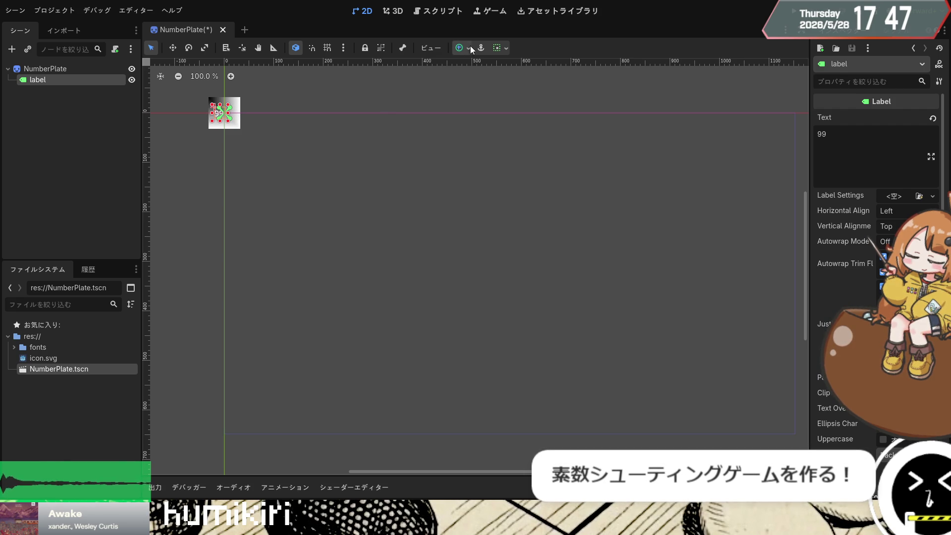
left_click(490, 101)
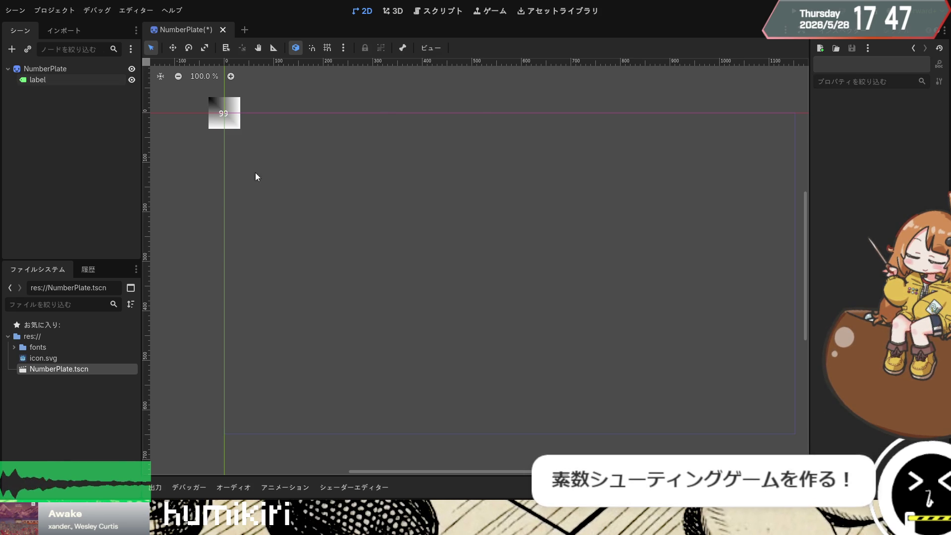
left_click(224, 113)
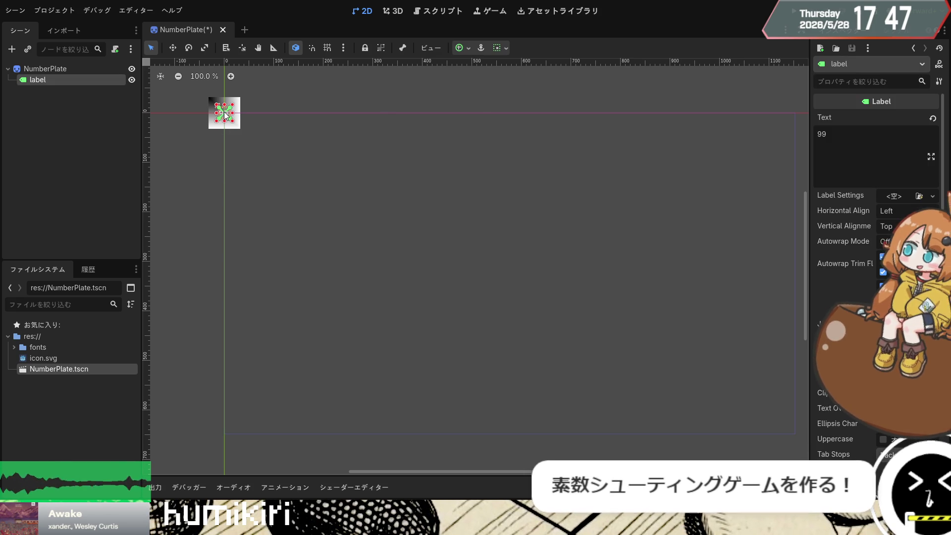
scroll(862, 277, "down", 5)
scroll(862, 278, "down", 2)
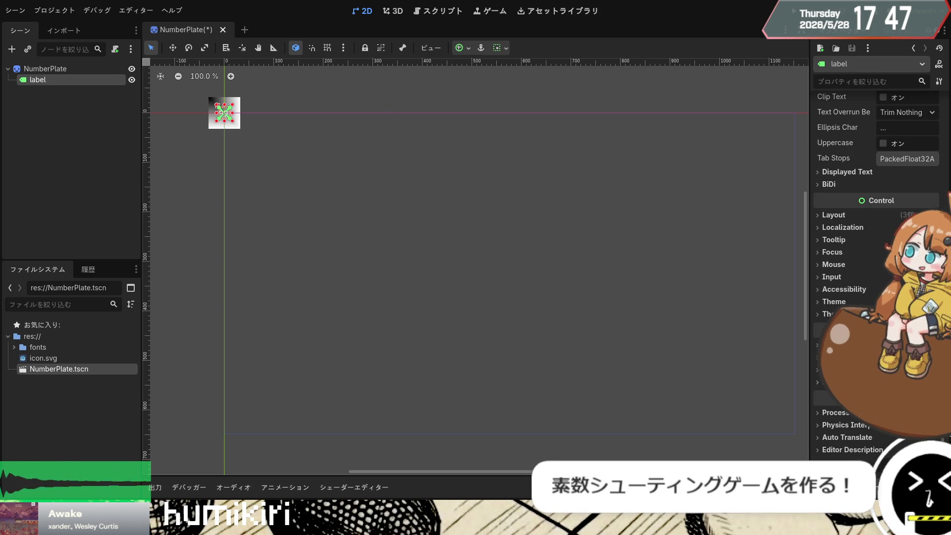
left_click(273, 206)
key("ctrl+s")
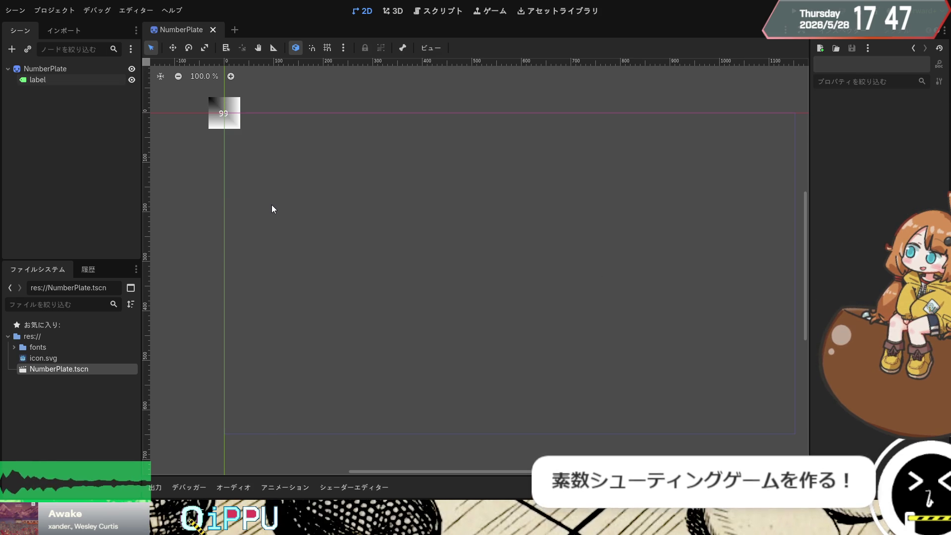
Step: Enable the label's Theme Overrides font so 99 shows in the digital font, then save
left_click(70, 79)
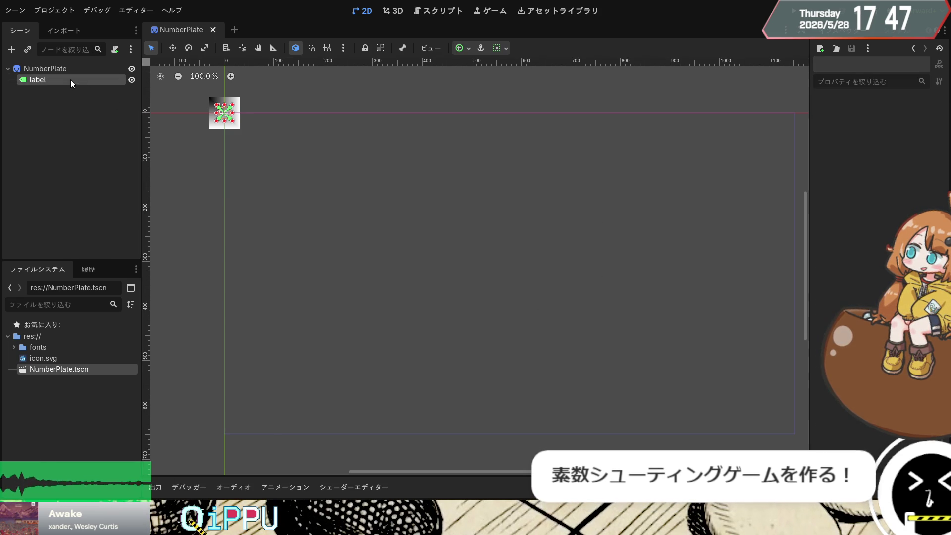
left_click(833, 313)
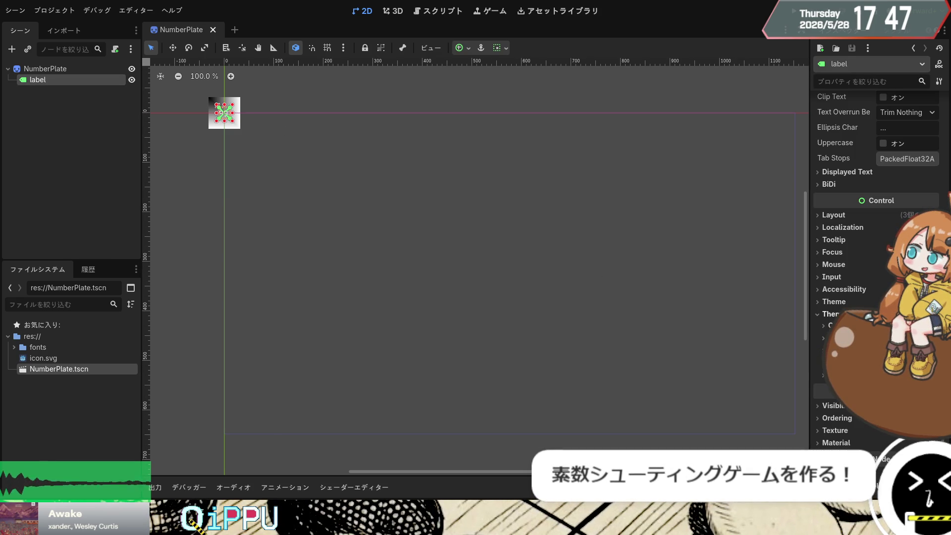
left_click(830, 350)
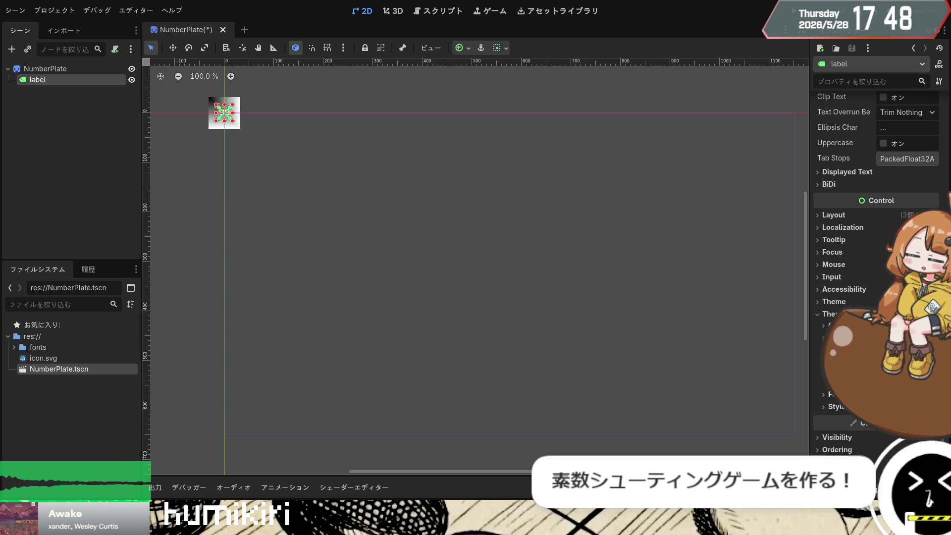
left_click(825, 394)
left_click(835, 409)
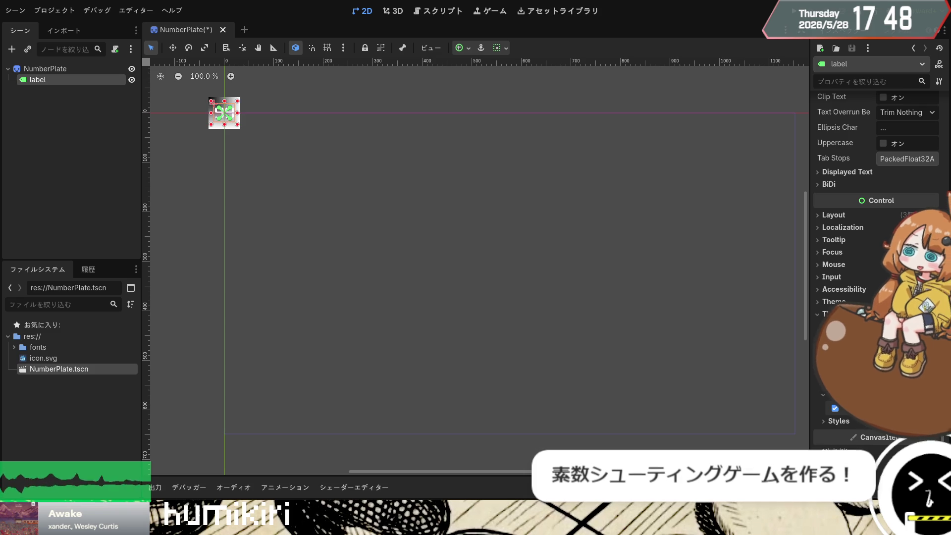
left_click(535, 289)
left_click(225, 116)
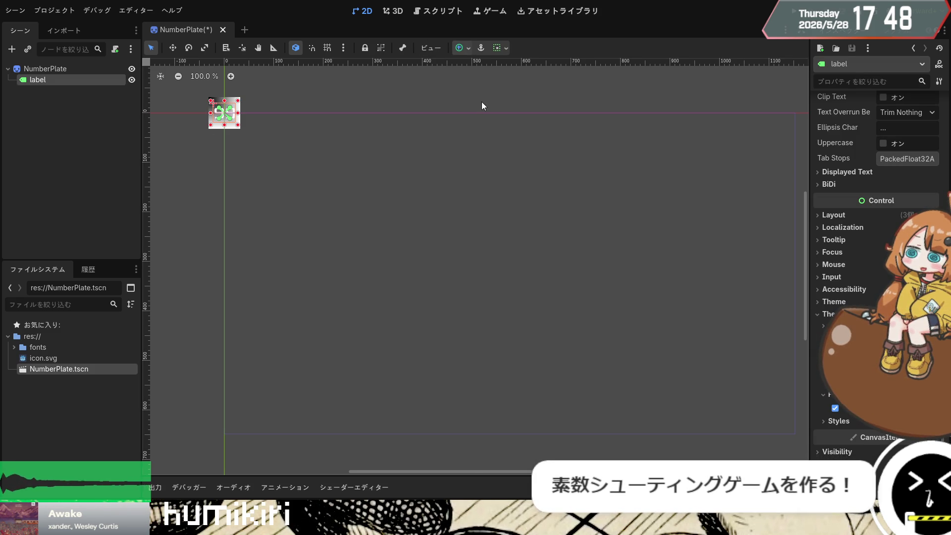
left_click(322, 230)
key("ctrl+s")
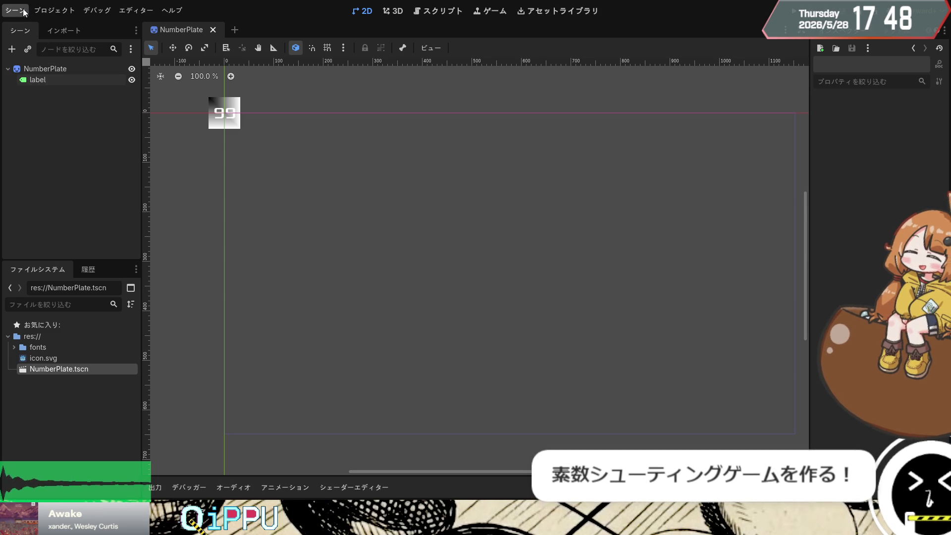
Step: Create a new scene with a 2D Scene root and rename the root node to Main
key("ctrl+n")
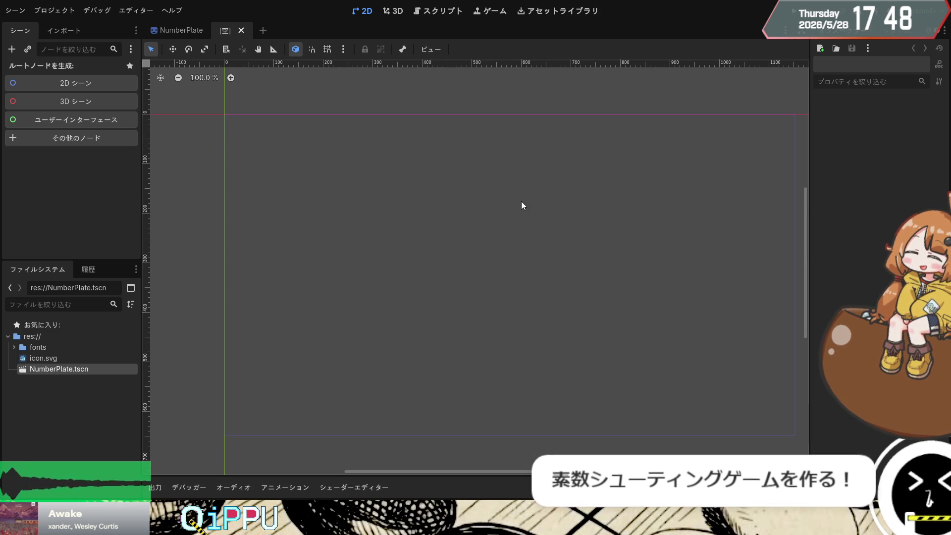
left_click(103, 82)
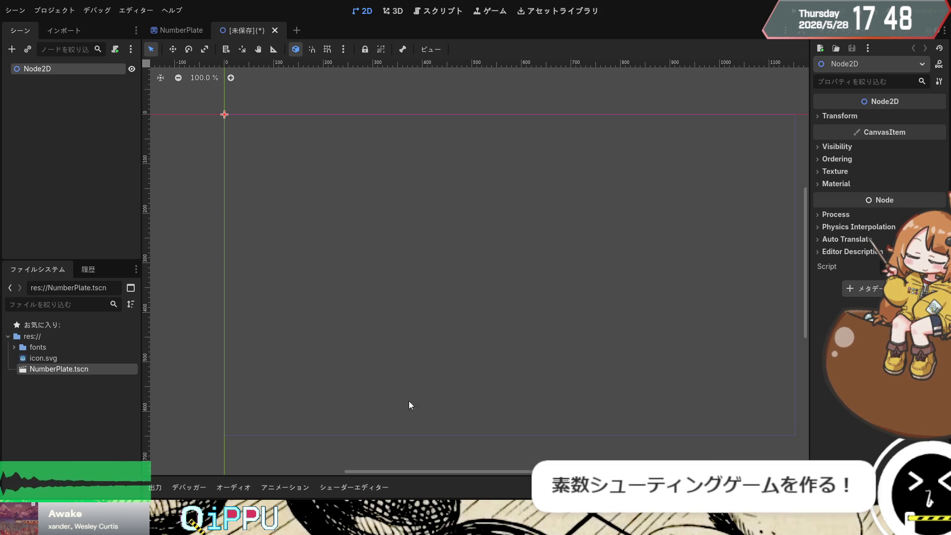
left_click(391, 405)
double_click(35, 69)
type("Main")
key("Return")
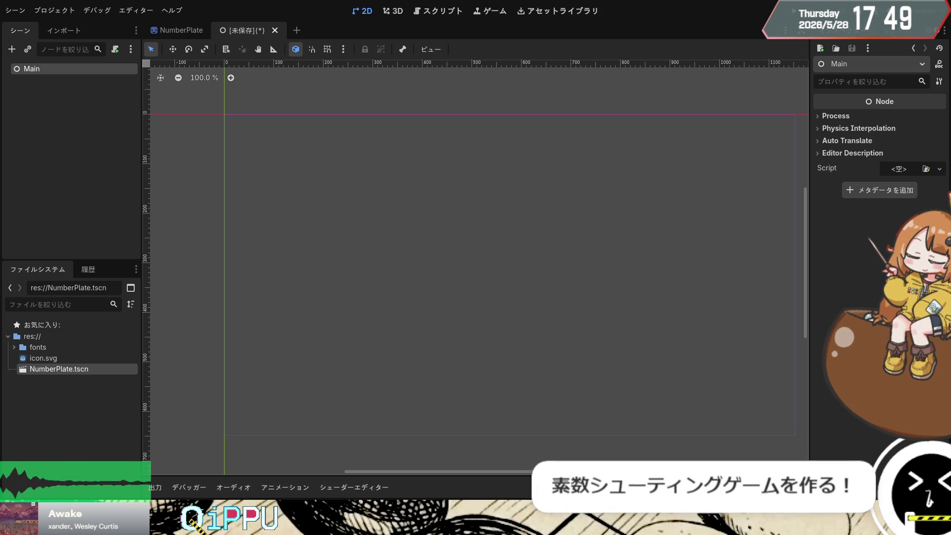
Step: Instance NumberPlate.tscn under Main and add a PathFollow2D child to Main
left_click(63, 92)
left_click(44, 69)
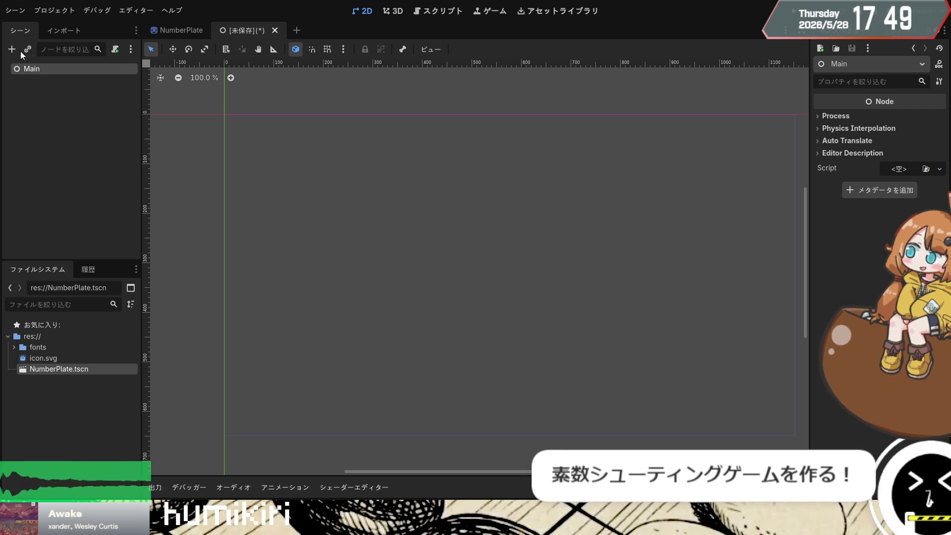
key("ctrl+shift+z")
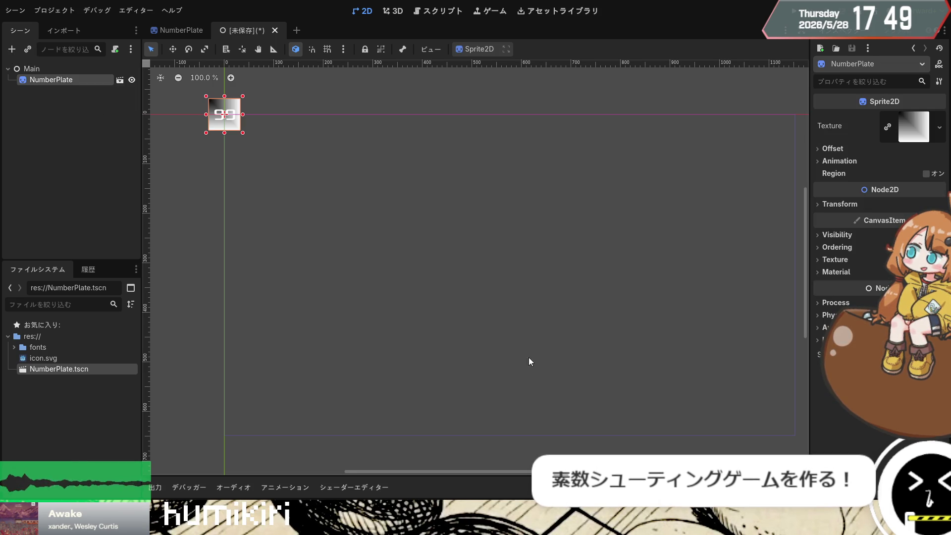
left_click(51, 106)
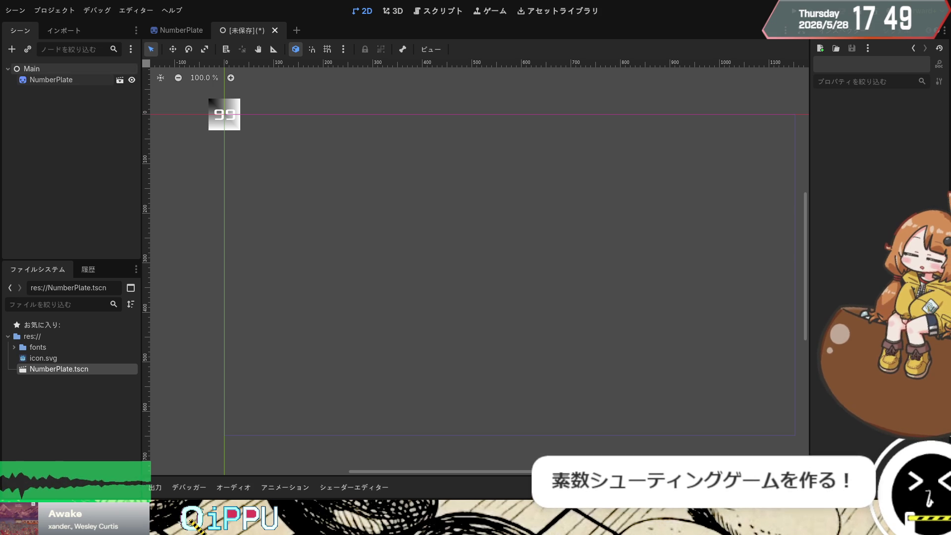
left_click(28, 68)
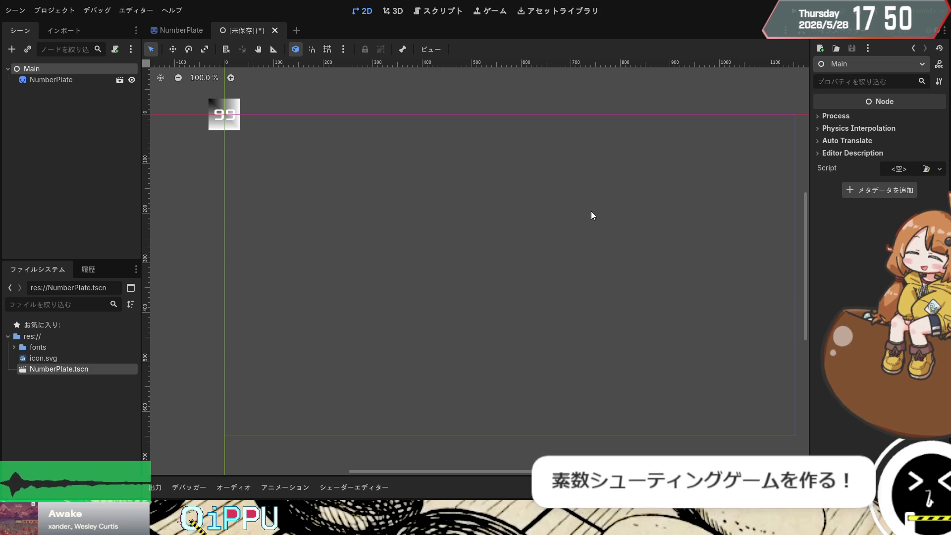
key("ctrl+v")
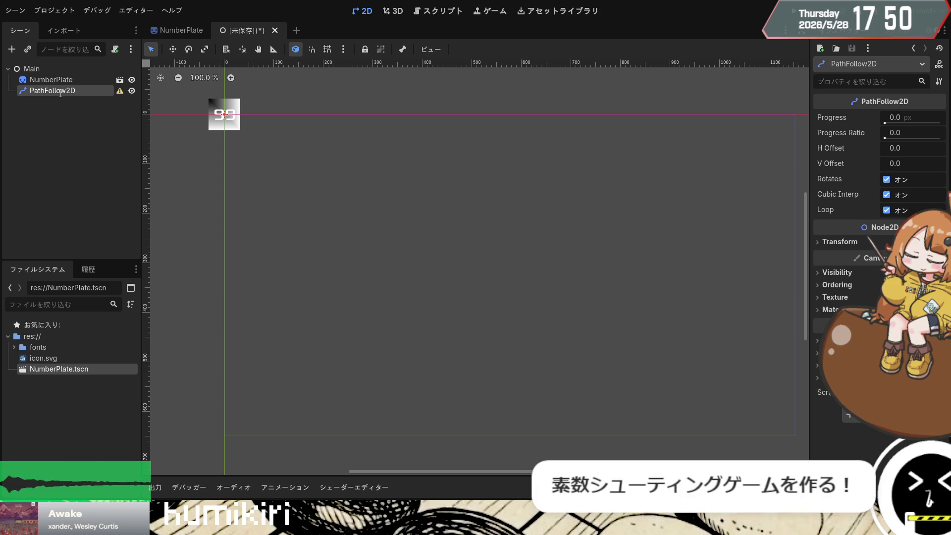
Step: Rename the new PathFollow2D node under Main to 'PlatePath'
type("PlatePath")
key("Return")
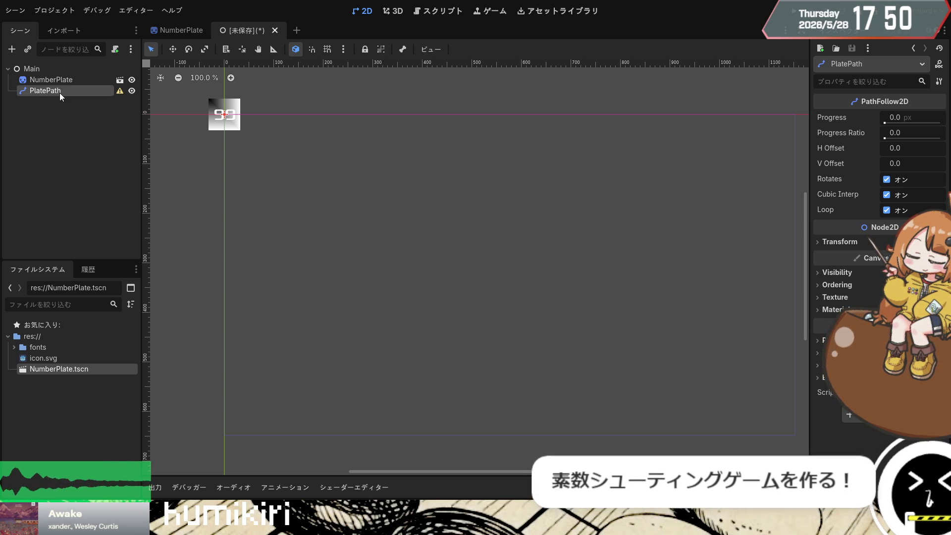
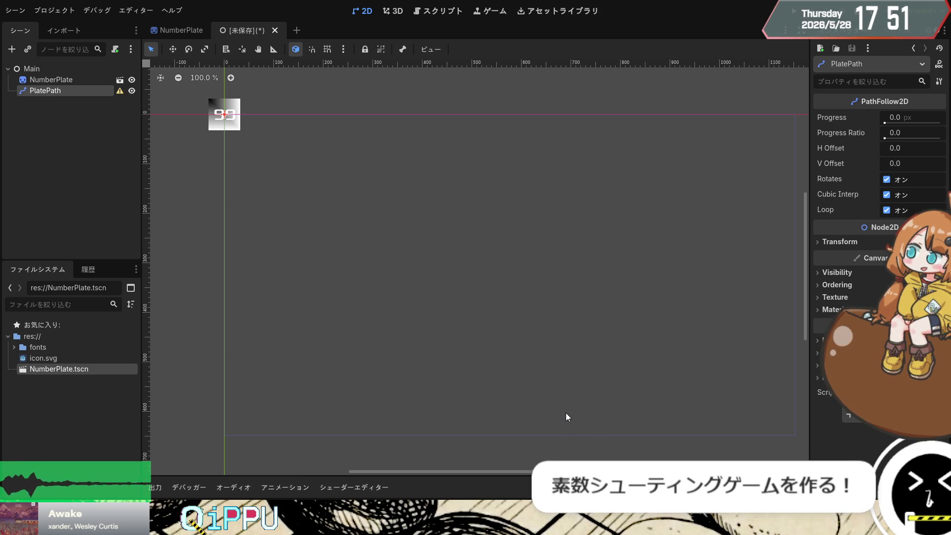
Step: Add a Path2D node, move the plate follower under it, and rename the path to PlatePath
key("ctrl+z")
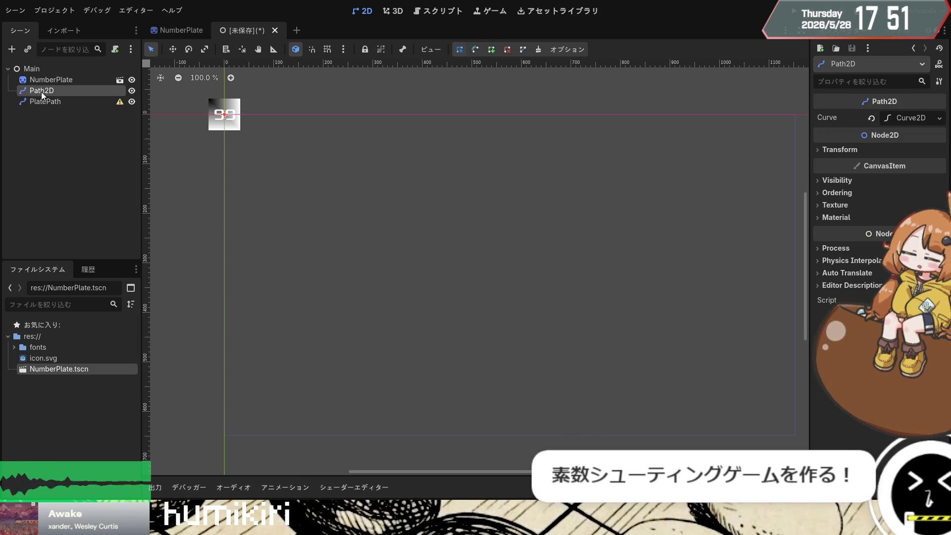
key("ctrl+z")
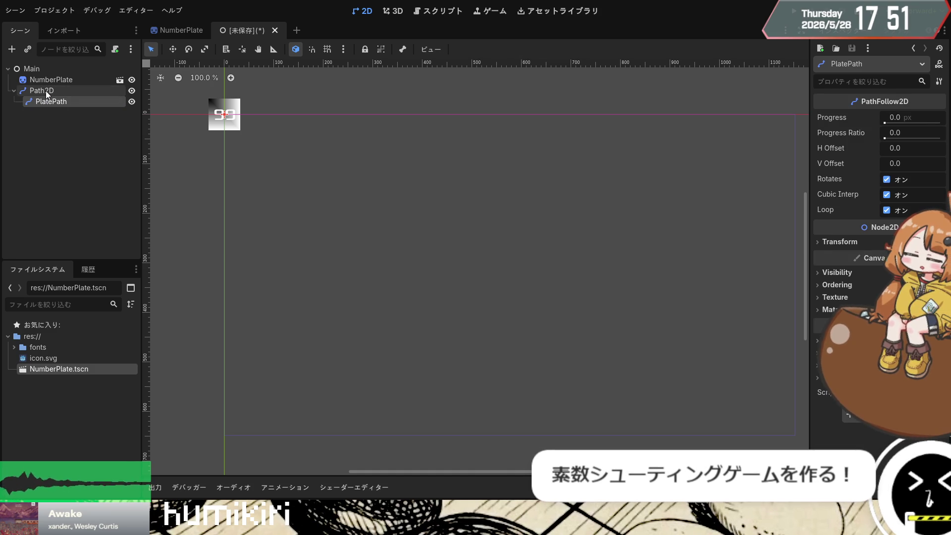
left_click(65, 91)
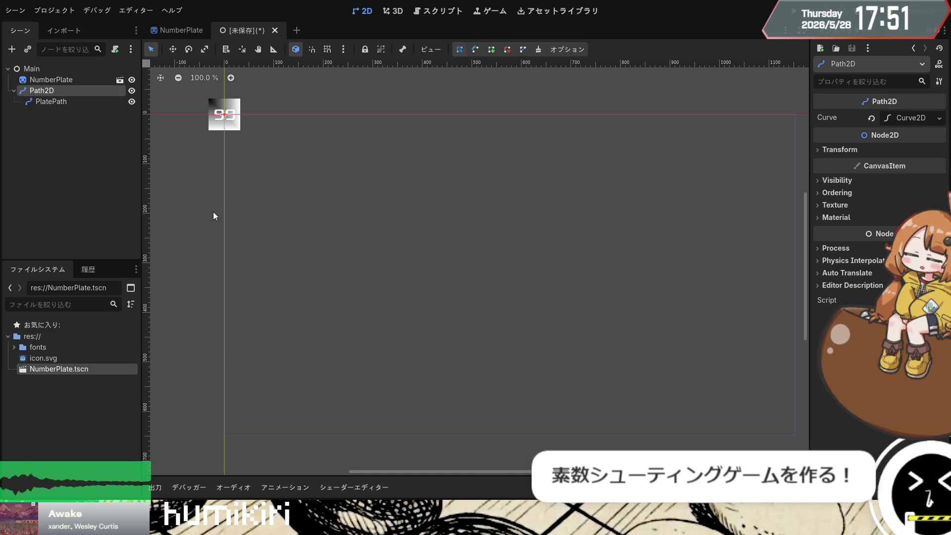
left_click(55, 102)
left_click(55, 91)
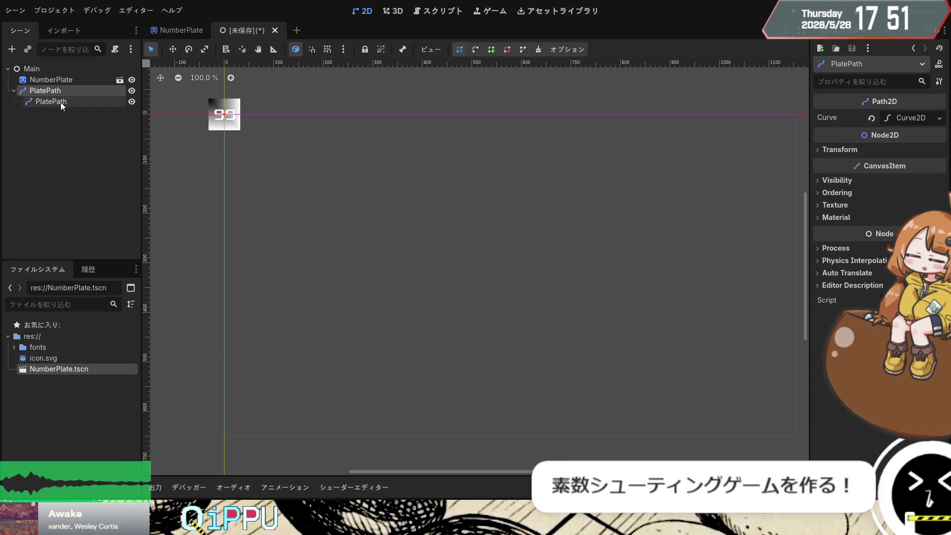
Step: Rename the PathFollow2D follower to PlateSpawnLocation
left_click(60, 102)
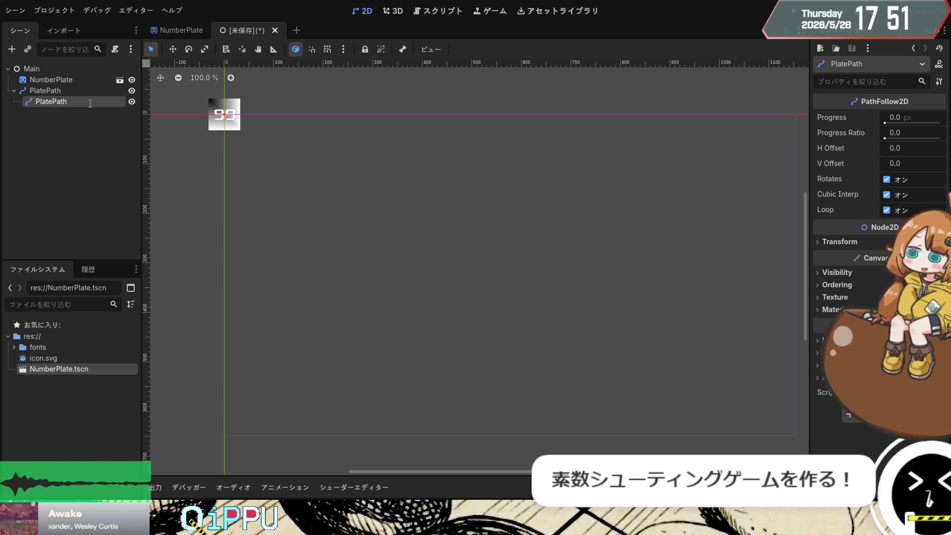
type("Spawn")
key("Return")
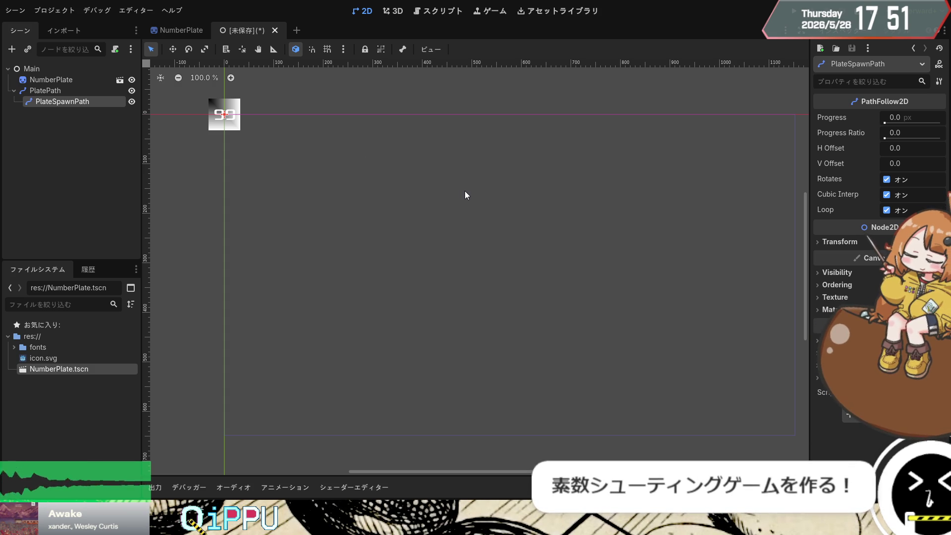
key("ctrl+z")
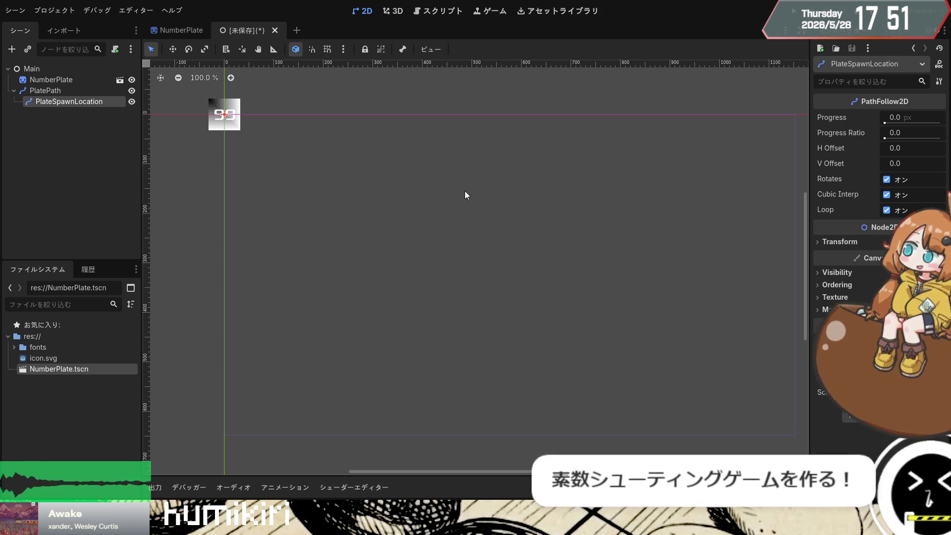
Step: With grid snap on, start the PlatePath curve with a point at the screen's top-left origin
left_click(82, 90)
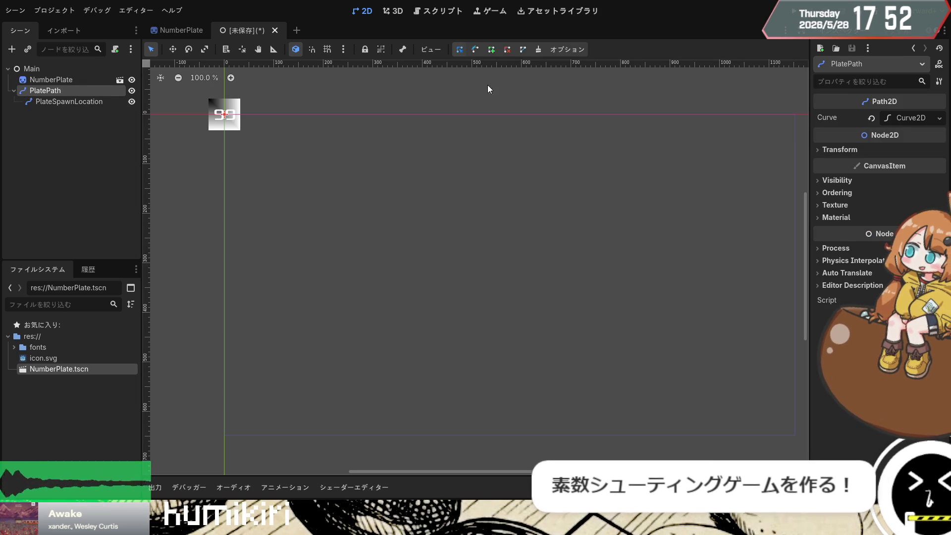
left_click(490, 50)
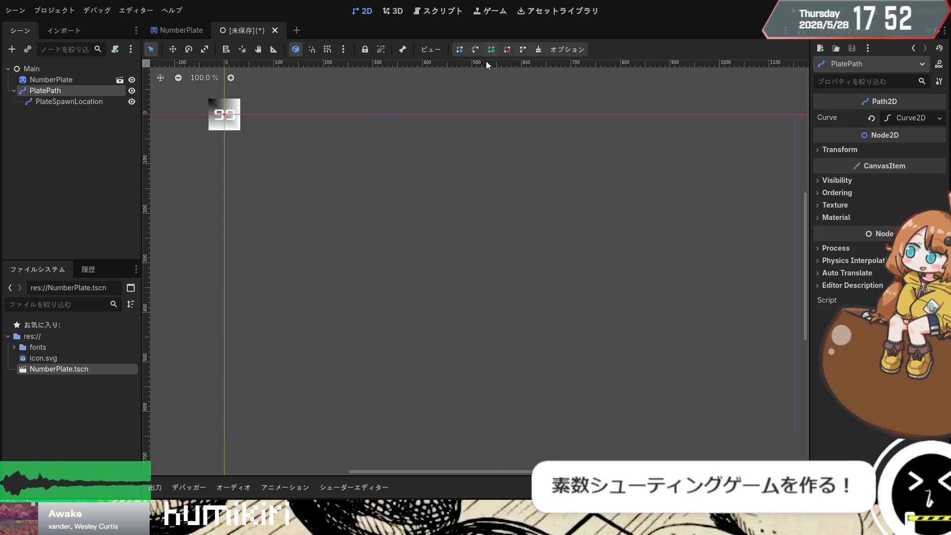
left_click(226, 115)
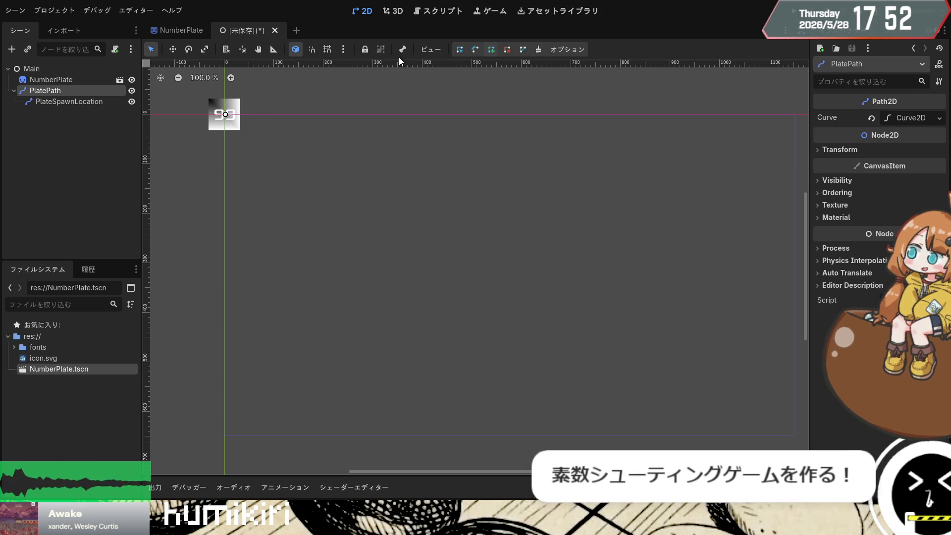
left_click(327, 50)
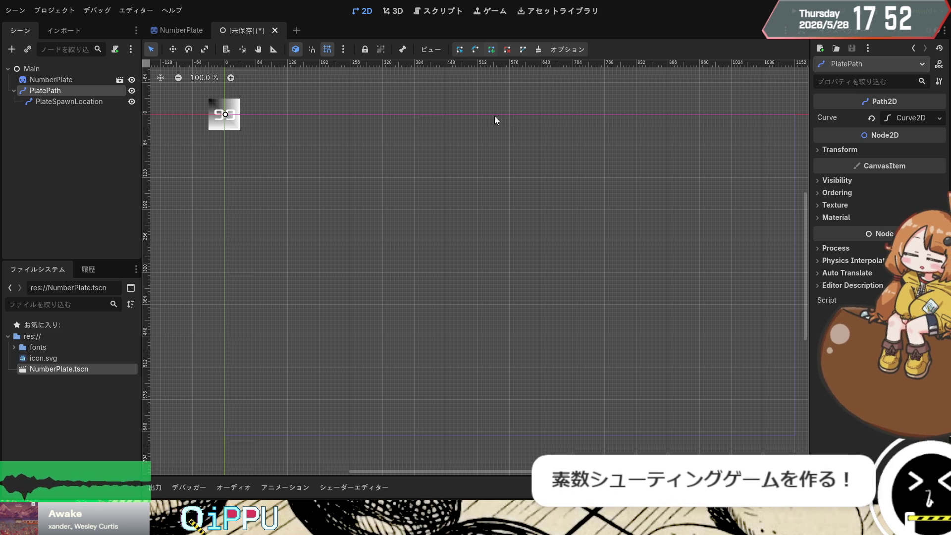
left_click(383, 114)
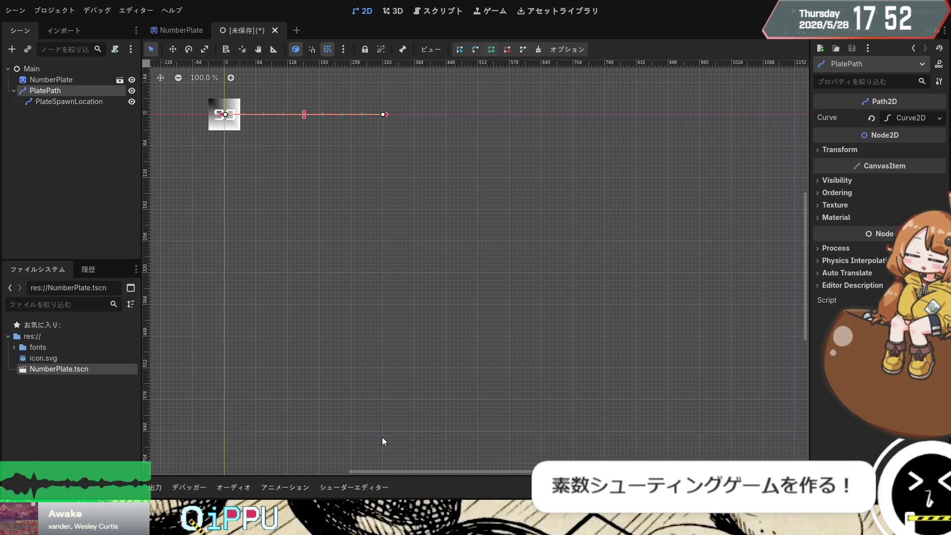
key("ctrl+z")
left_click(226, 115)
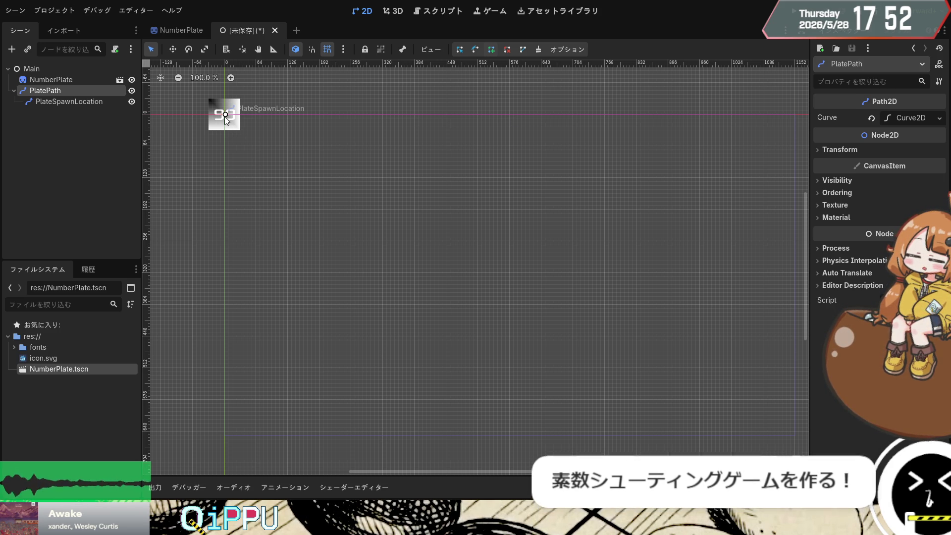
Step: Add curve points at the top-right, bottom-right and bottom-left screen corners, then save as main
left_click(795, 115)
left_click(795, 436)
left_click(224, 436)
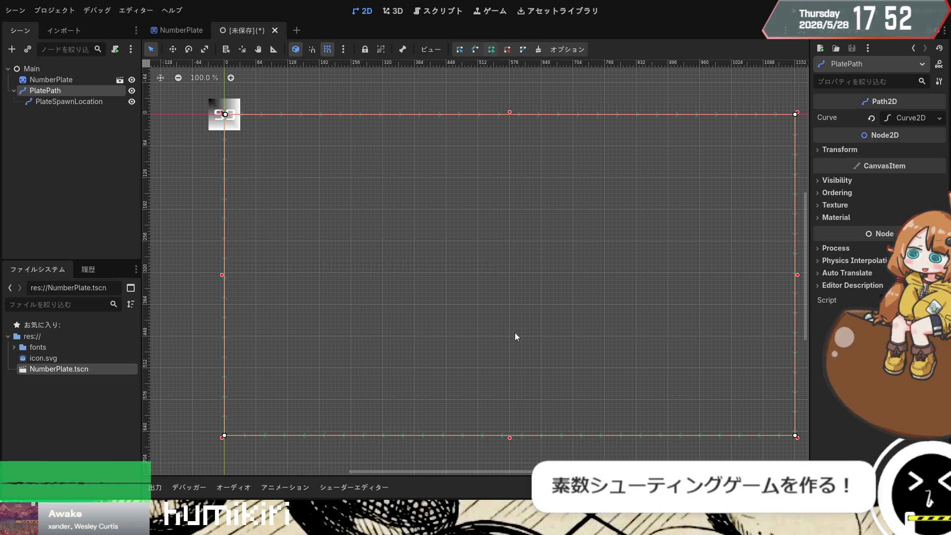
left_click(50, 162)
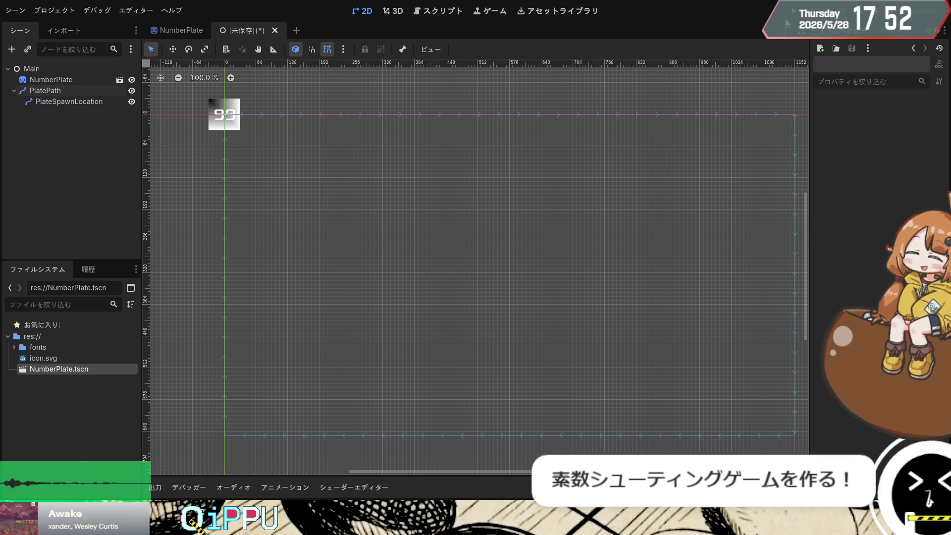
key("ctrl+s")
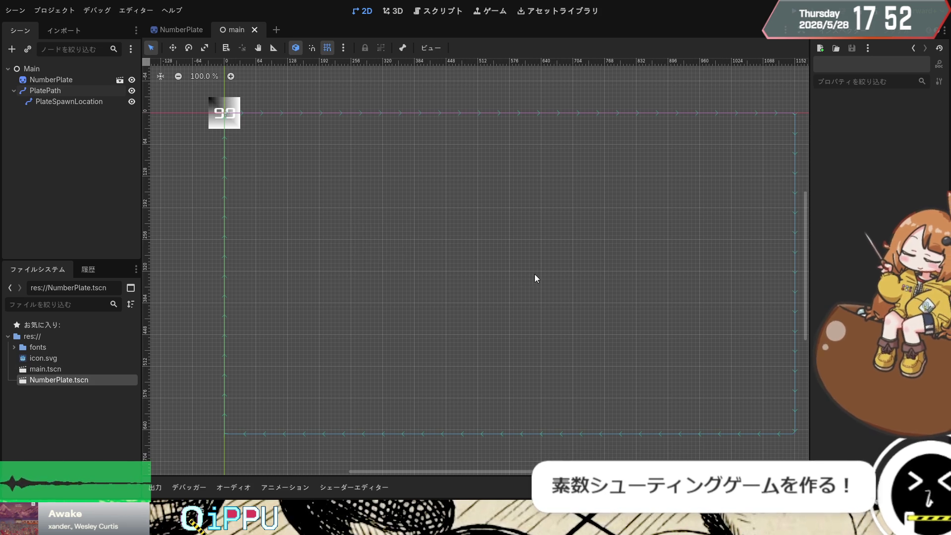
Step: Test-run the game, stop it, and switch to the NumberPlate scene with its root selected
key("F5")
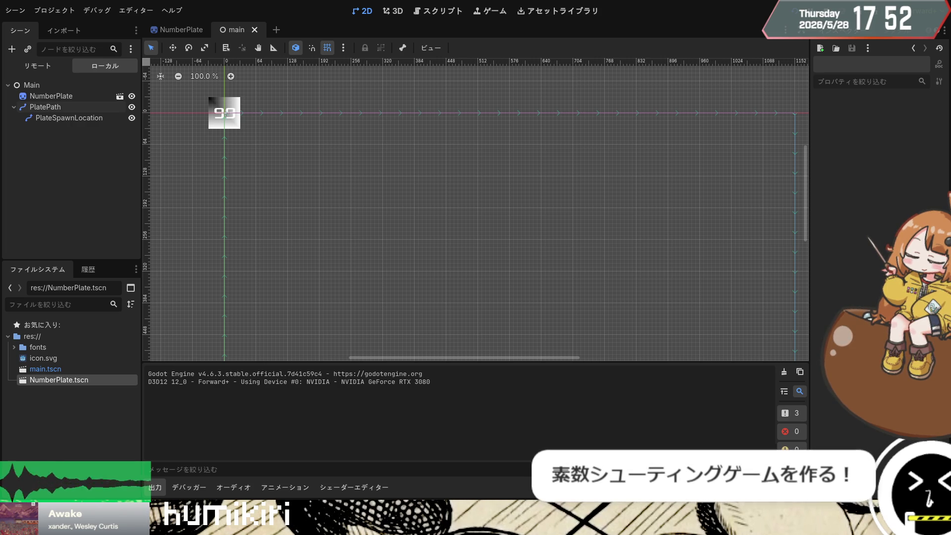
key("F8")
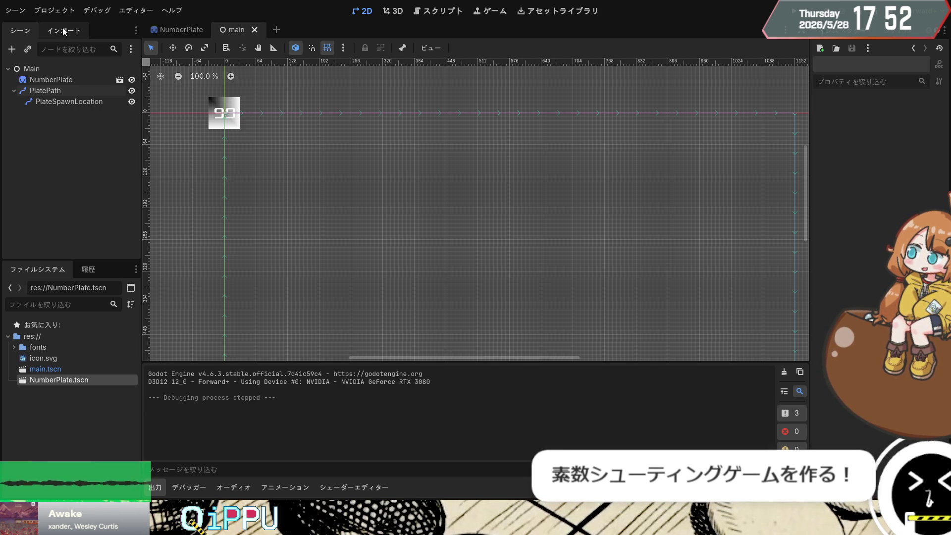
left_click(168, 29)
left_click(52, 68)
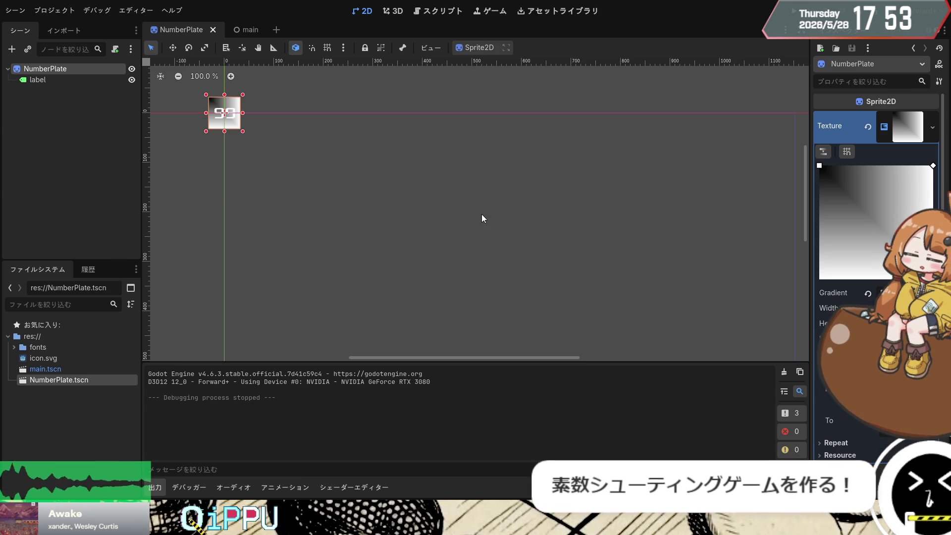
Step: Attach number_plate.gd to NumberPlate, replace _ready's pass with hide(), and save the script
left_click(450, 371)
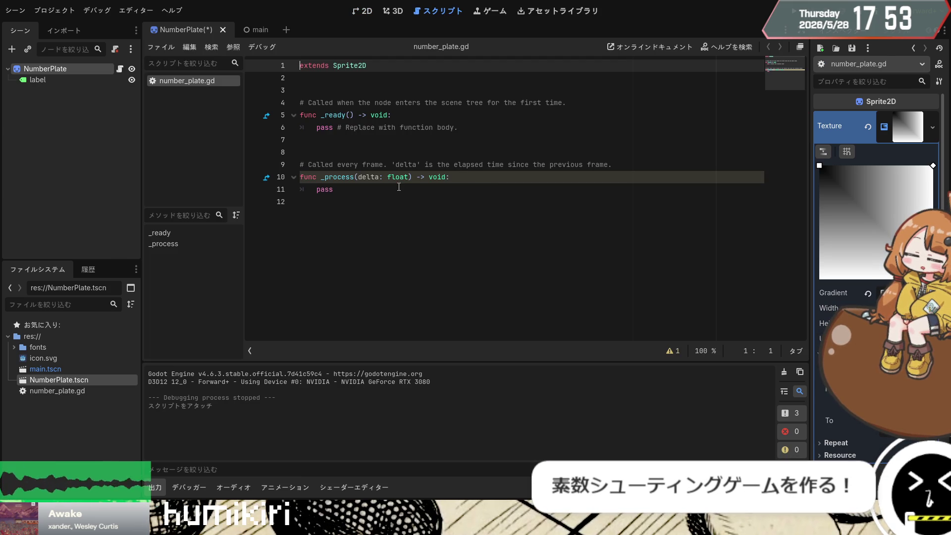
left_click_drag(463, 127, 316, 129)
left_click(586, 270)
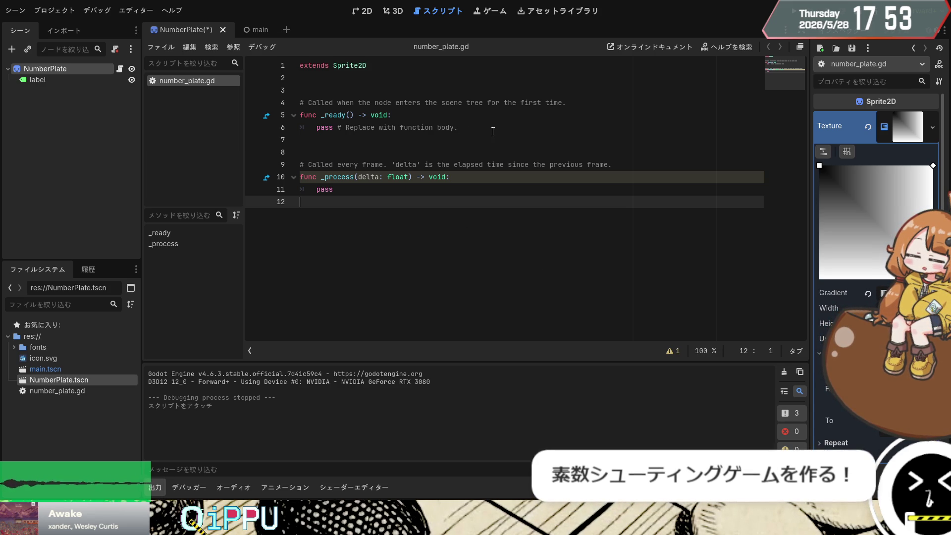
left_click_drag(458, 127, 316, 129)
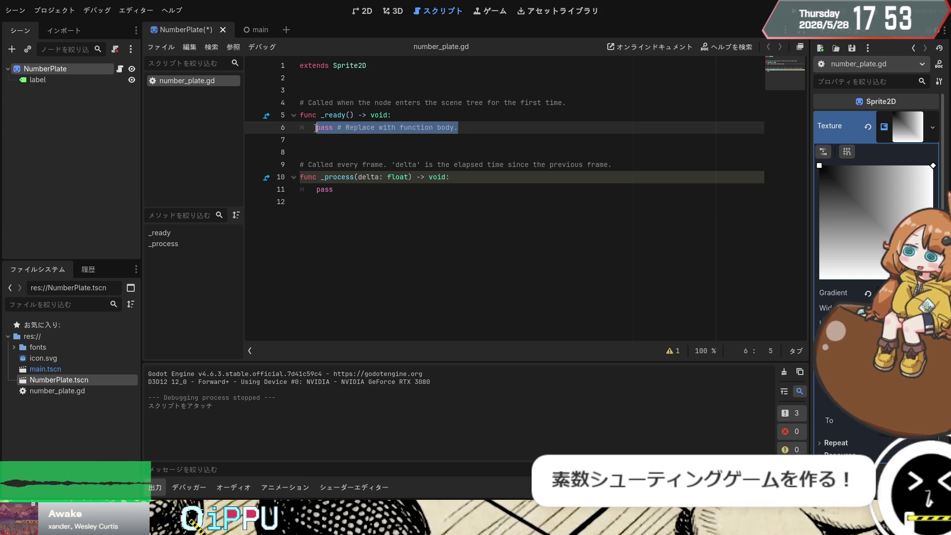
key("BackSpace")
type("hide()")
key("ctrl+s")
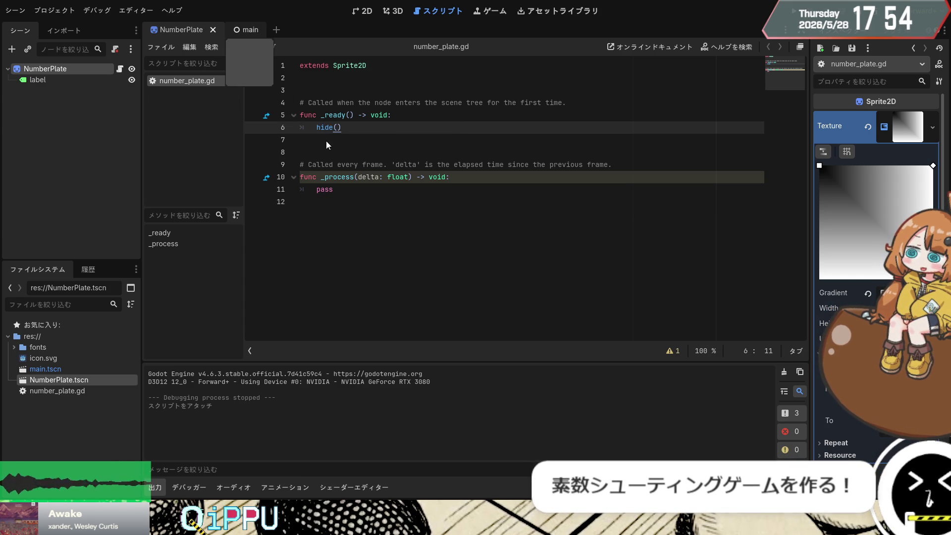
left_click(246, 31)
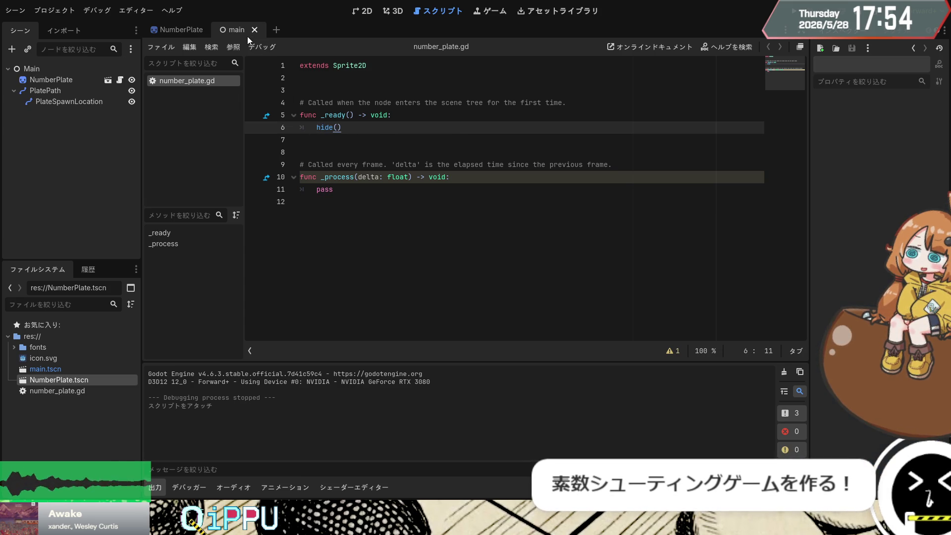
Step: Run the game to confirm the number plate is hidden, then stop it
left_click(796, 17)
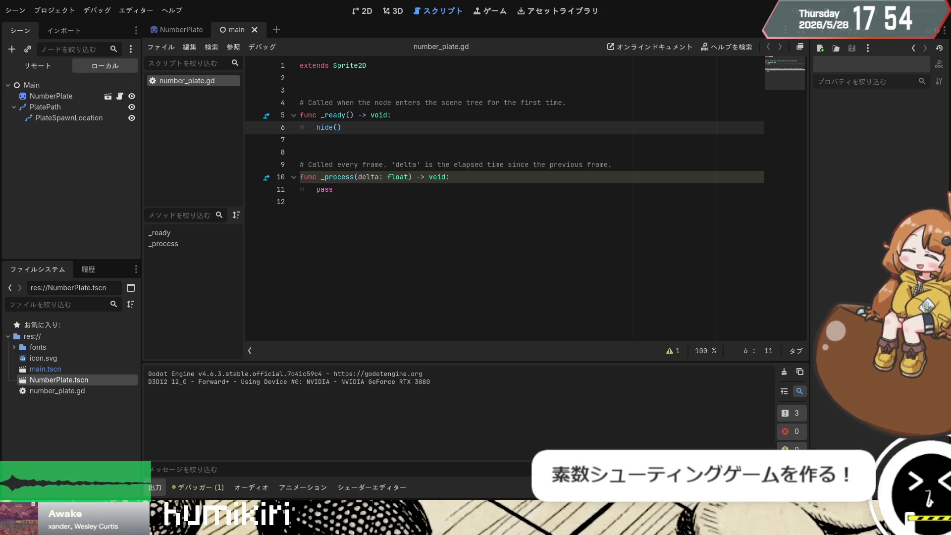
key("F8")
left_click(49, 69)
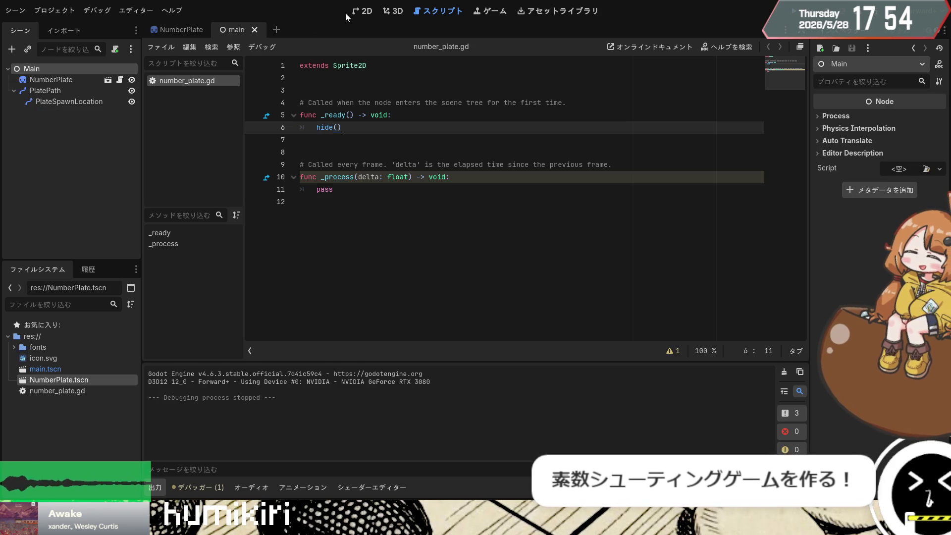
Step: Select the Main root node and attach a new main.gd script to it
left_click(362, 11)
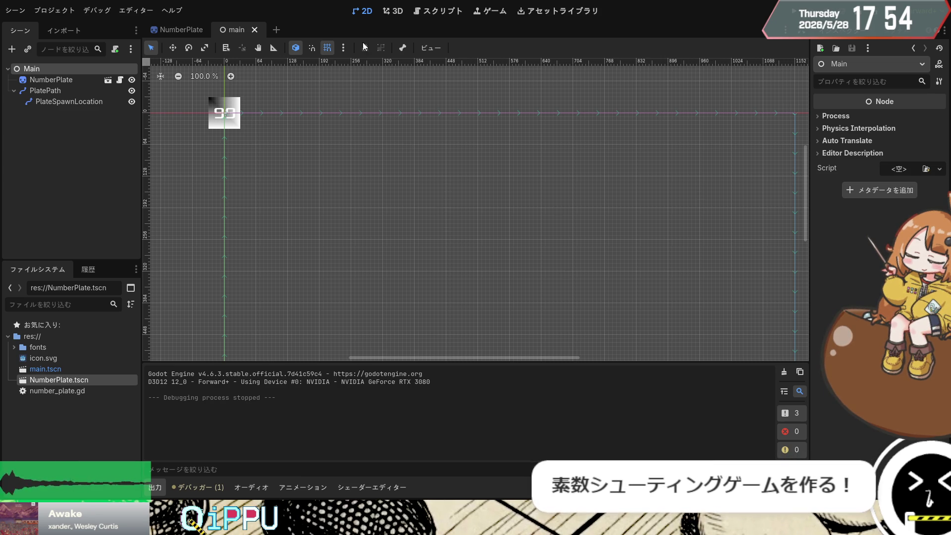
left_click(133, 122)
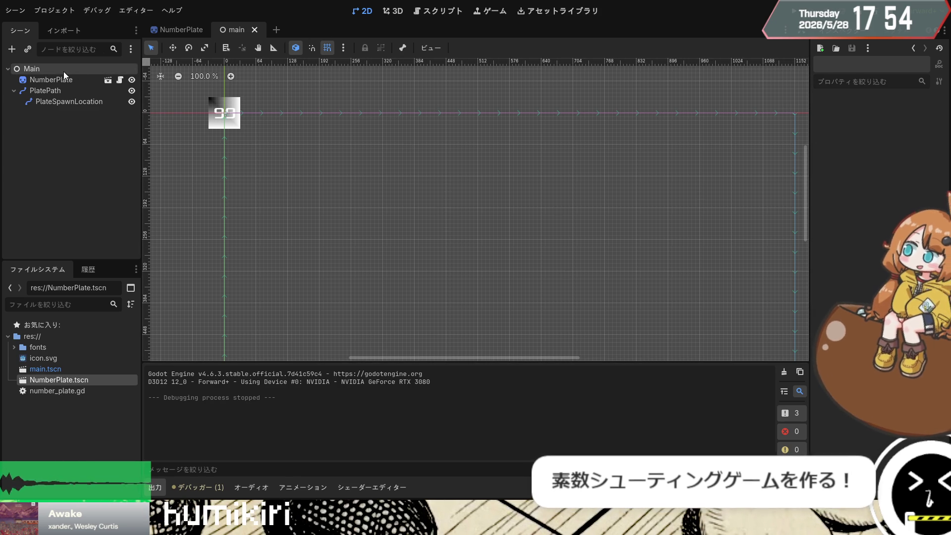
left_click(49, 70)
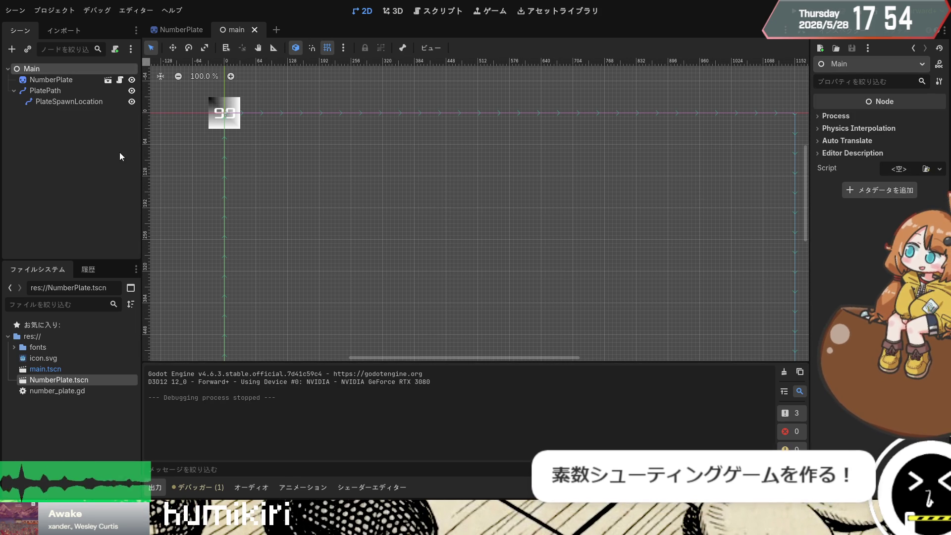
left_click(435, 348)
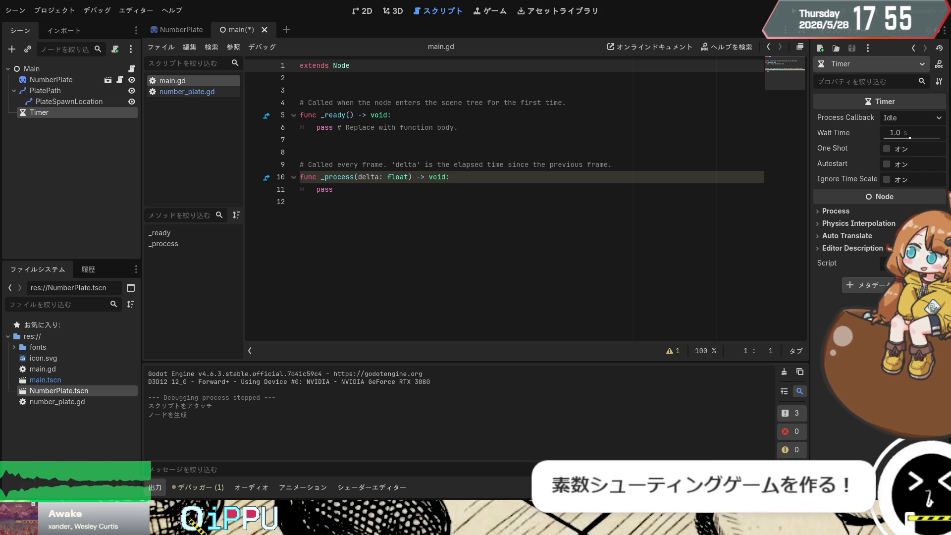
Step: Move the Timer node in the Scene tree and save main.gd with its default stubs
left_click_drag(40, 115, 47, 73)
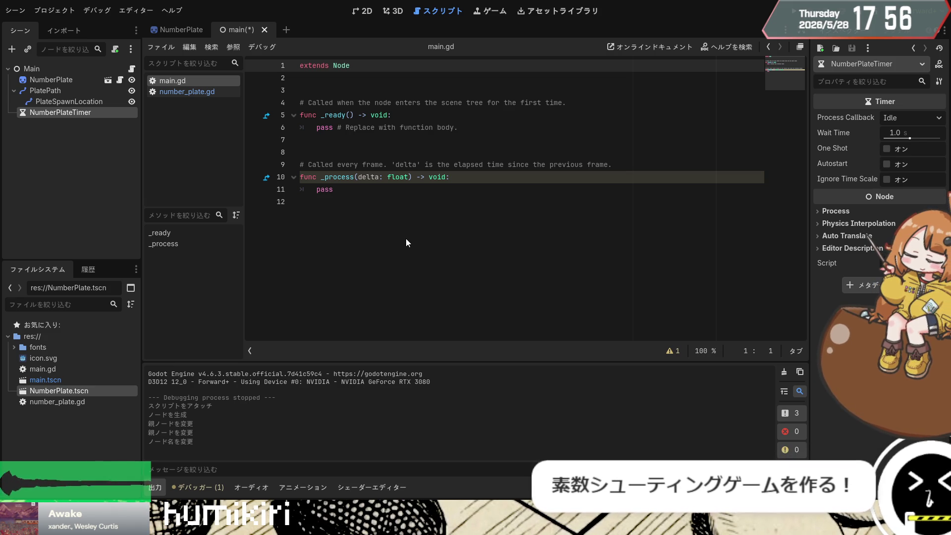
left_click(530, 211)
key("ctrl+s")
left_click(449, 87)
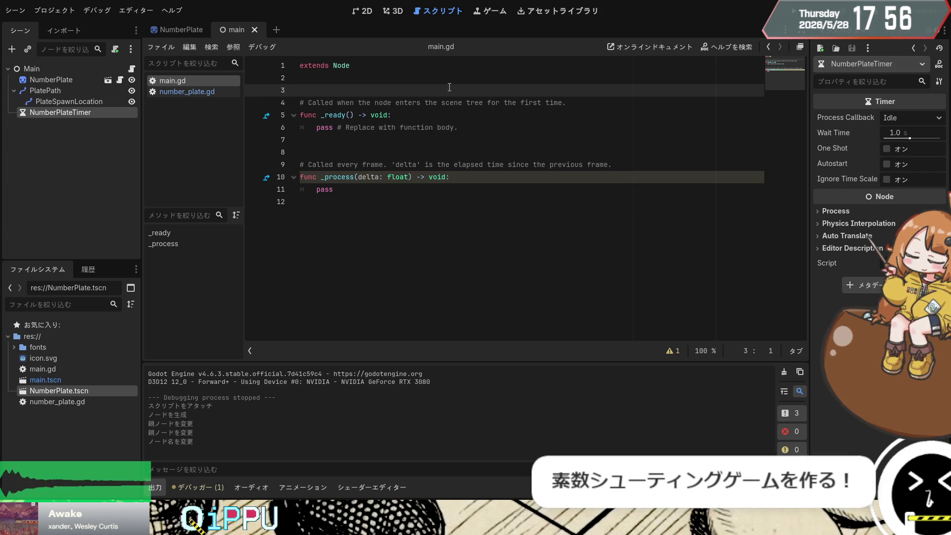
Step: Add 'func start() -> void:' with a pass body near the top of main.gd
key("Up")
key("Return")
type("func ")
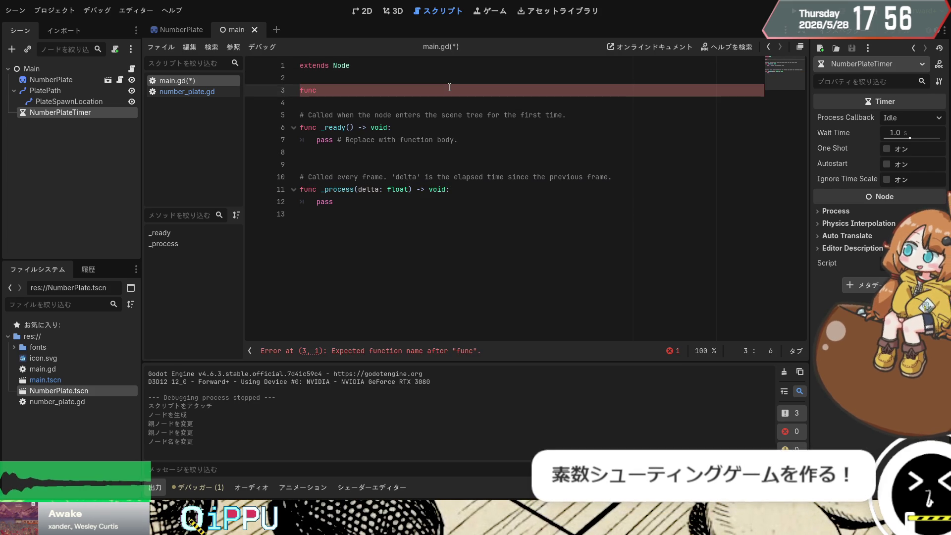
type("fall")
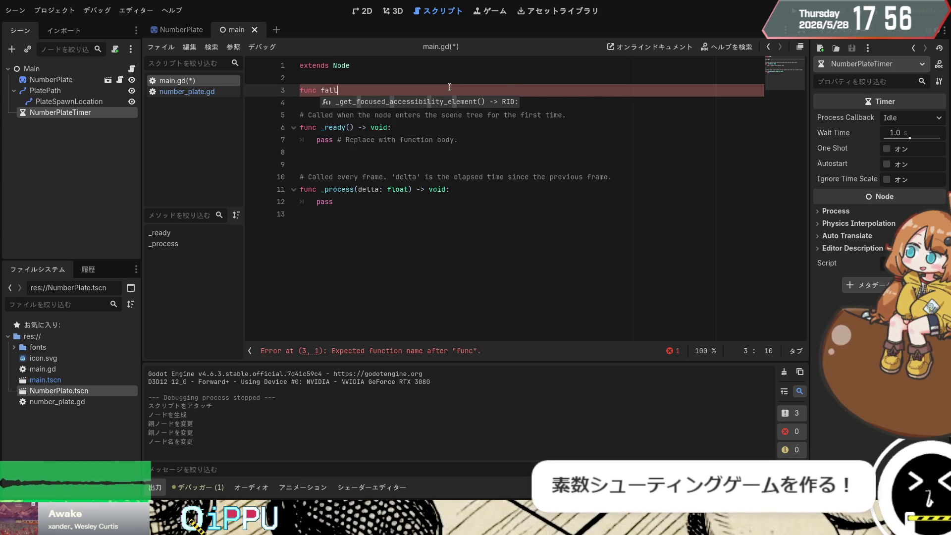
key("BackSpace")
key("BackSpace")
key("BackSpace")
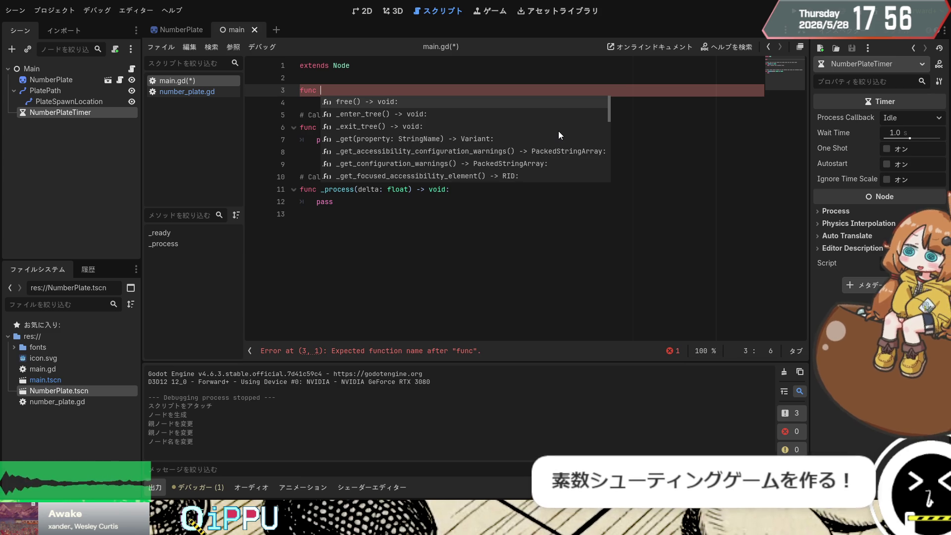
type("start")
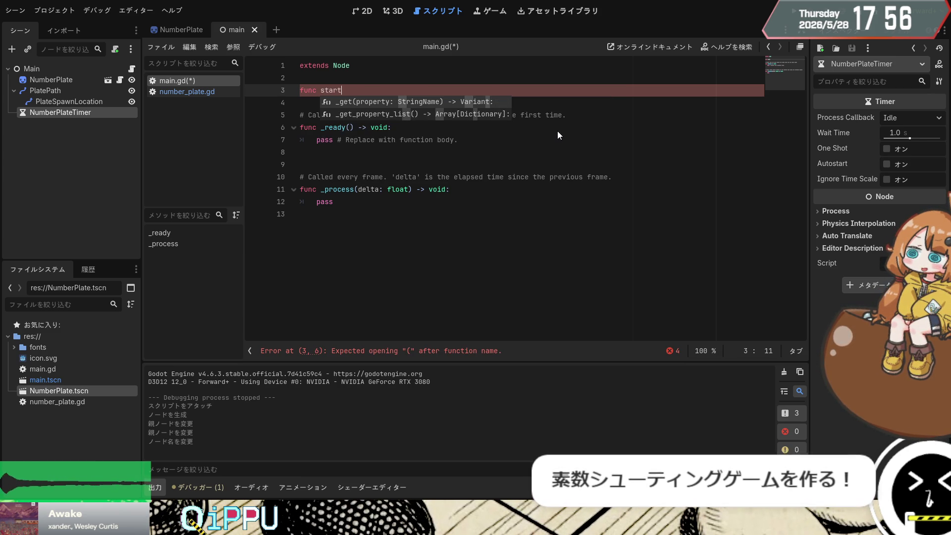
type("() -> v")
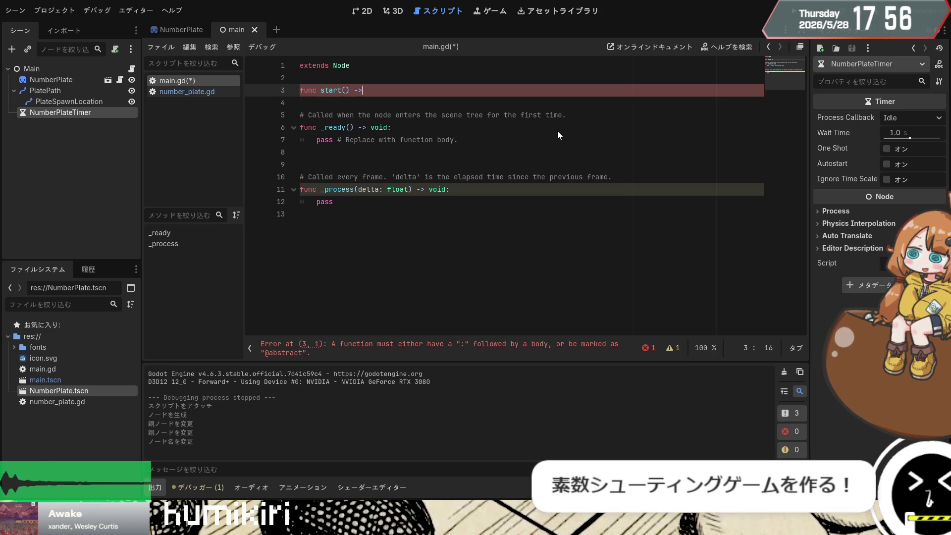
type("oid:")
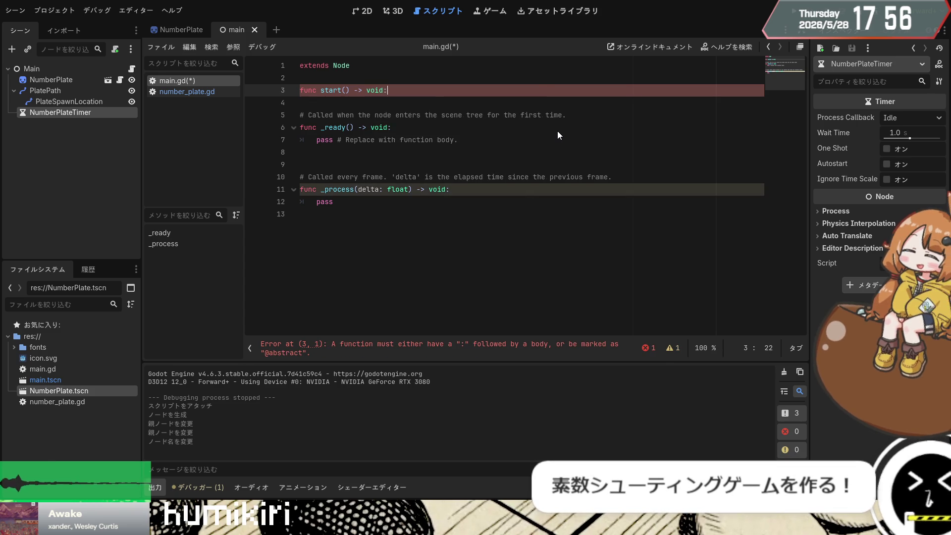
key("Return")
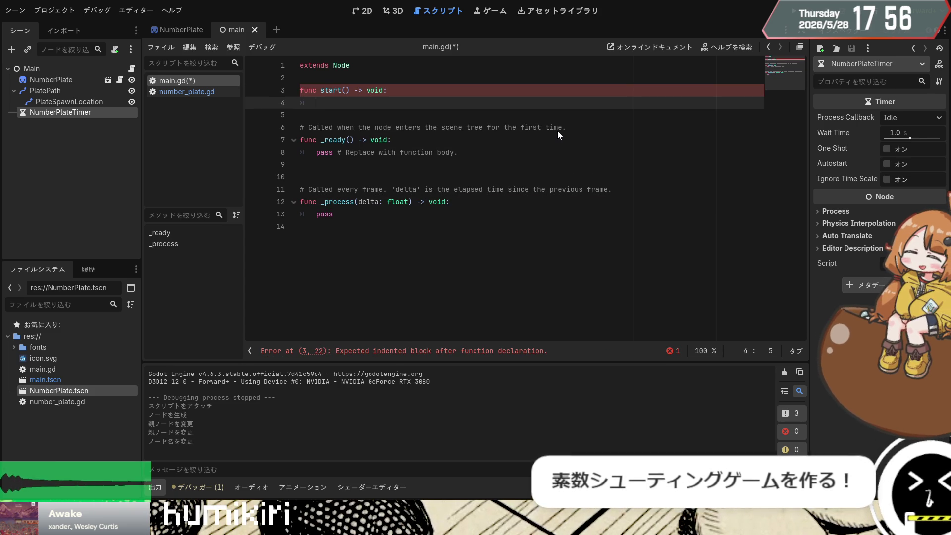
type("pas")
key("Return")
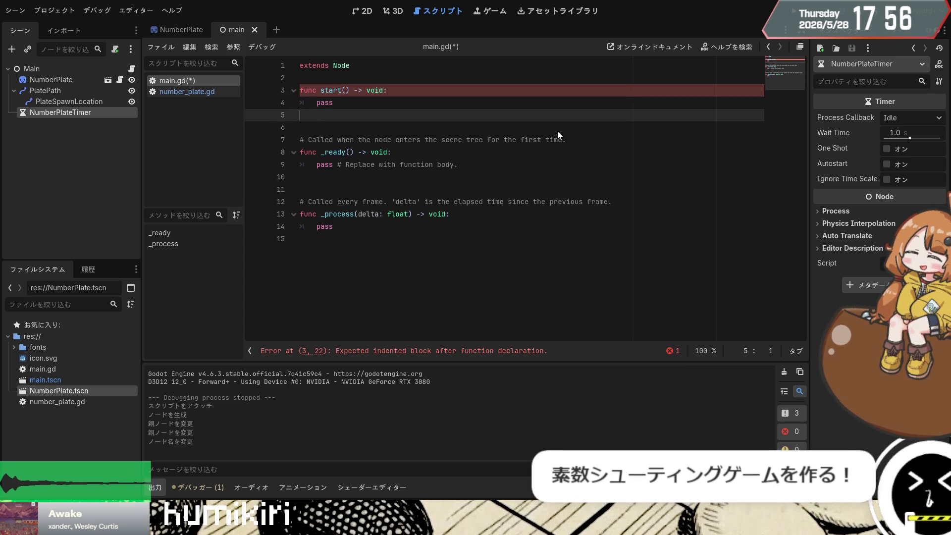
key("Return")
Step: Add 'func fallNumberPlate() -> void:' below it and remove the pass placeholder from start()
type("func fall")
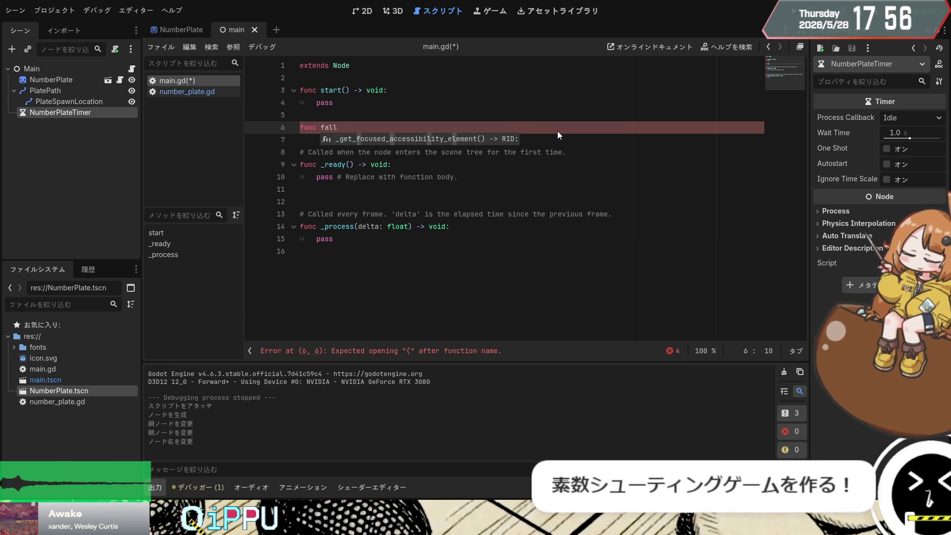
type("NumberPlate() ->")
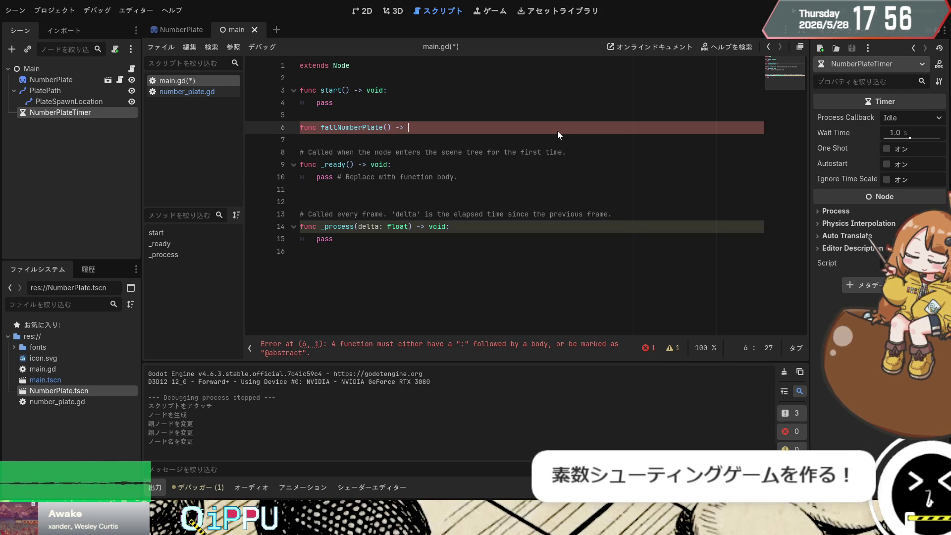
type(" void:")
key("Return")
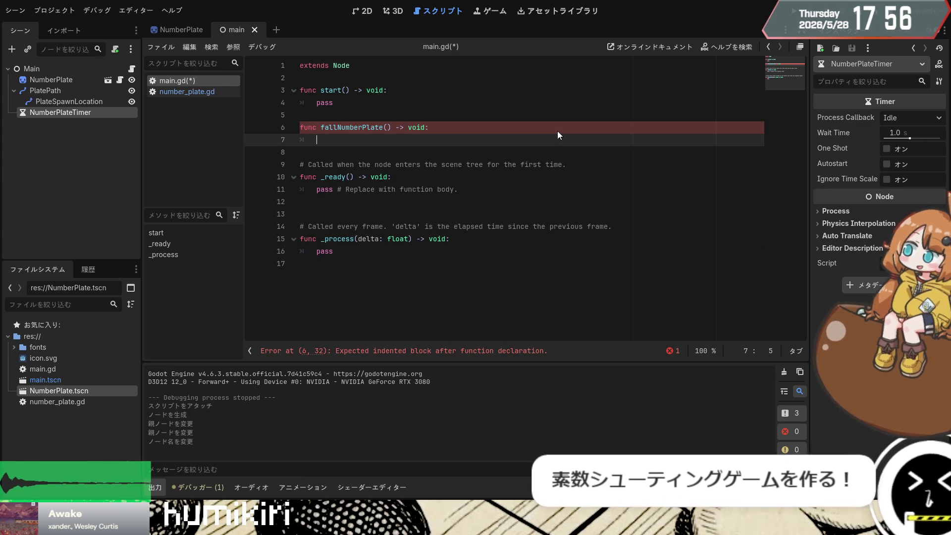
key("Up")
key("Up")
key("Up")
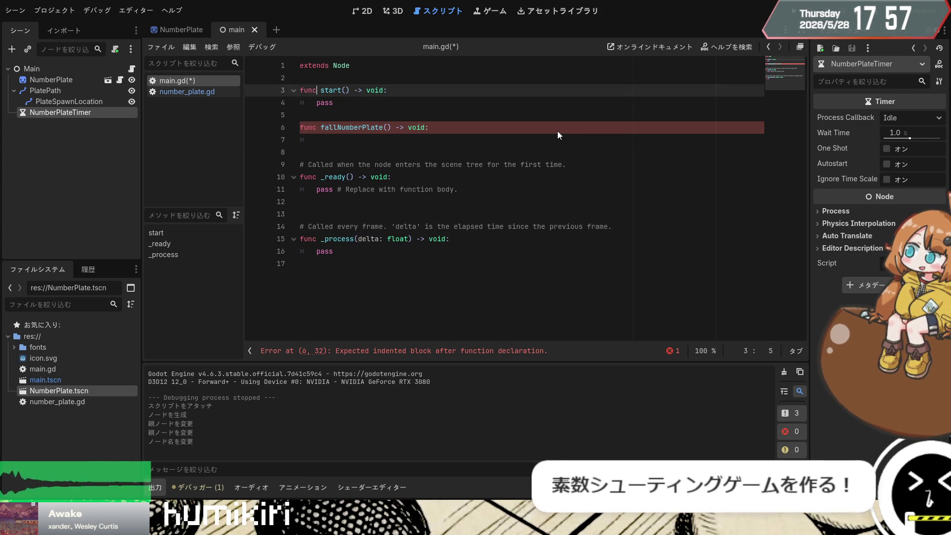
key("Down")
key("BackSpace")
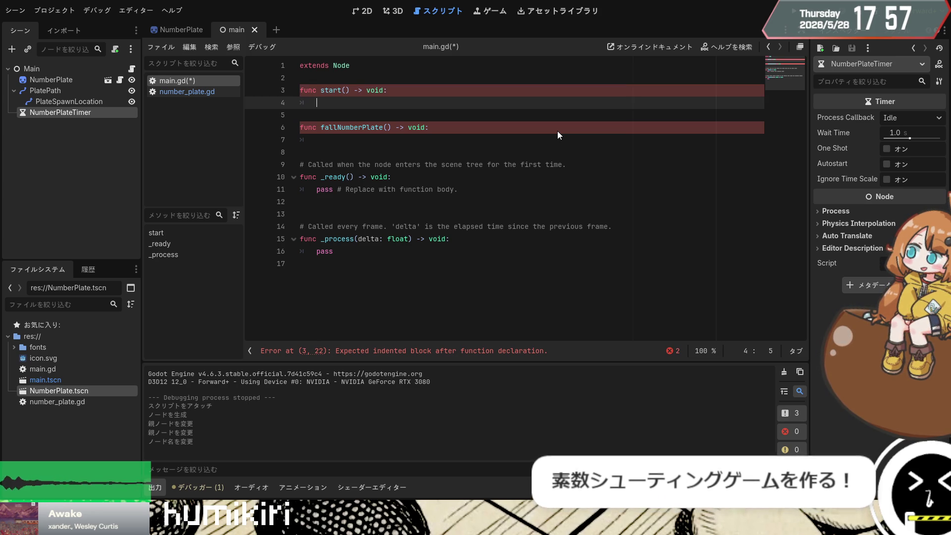
Step: In start(), write 'var n_plate = NumberPlate.instantiate()' and save the script
type("var n")
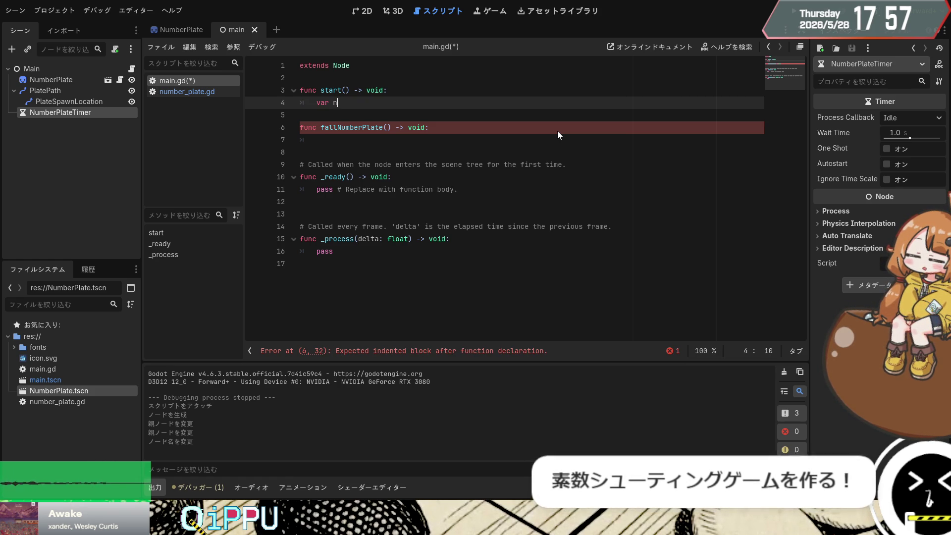
type("_pate")
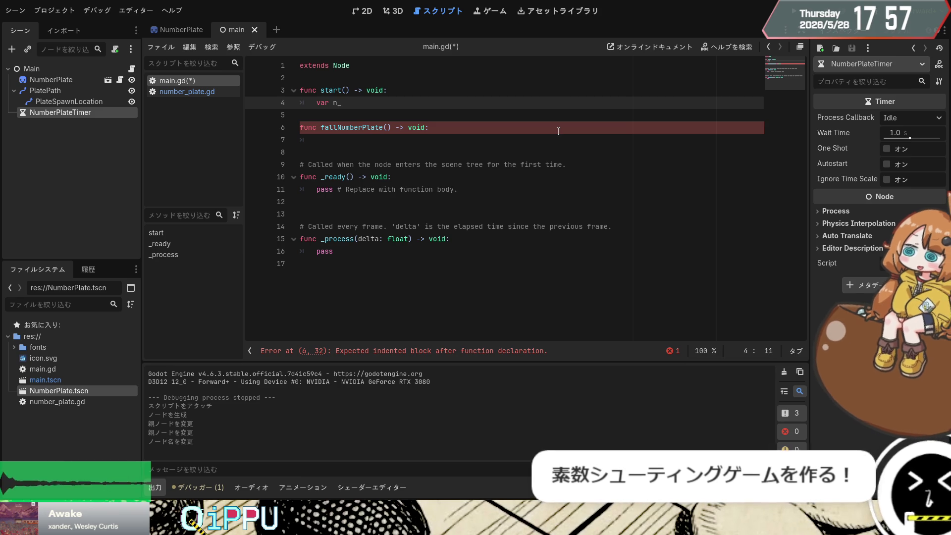
key("BackSpace")
key("BackSpace")
key("BackSpace")
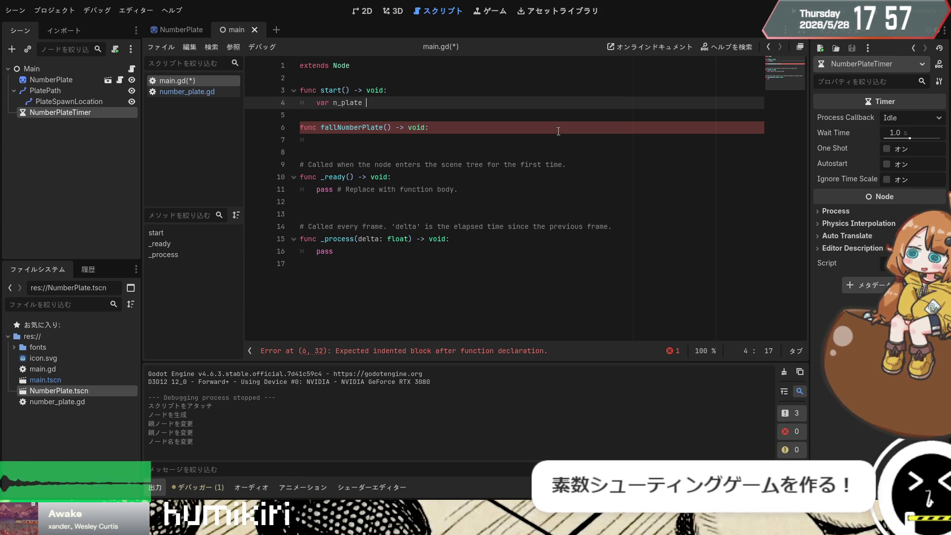
type("=")
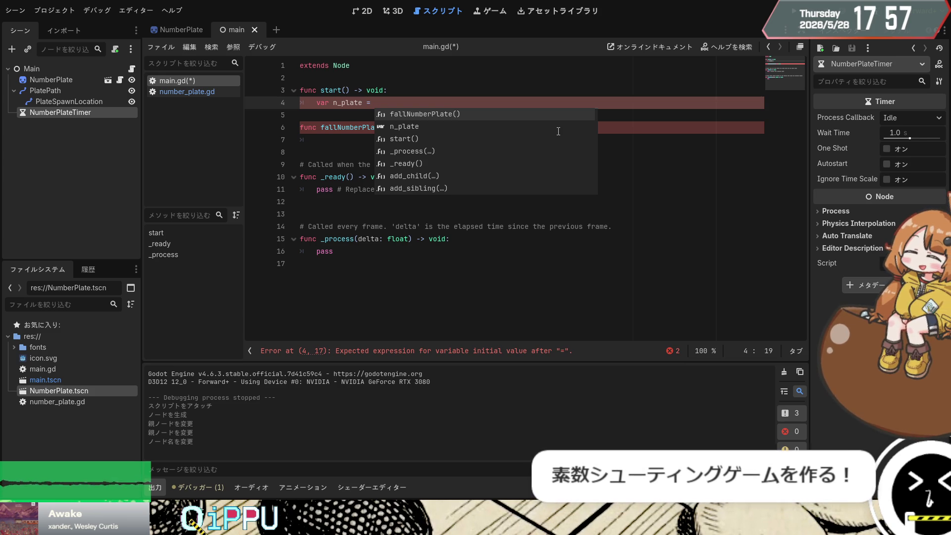
type("Nu")
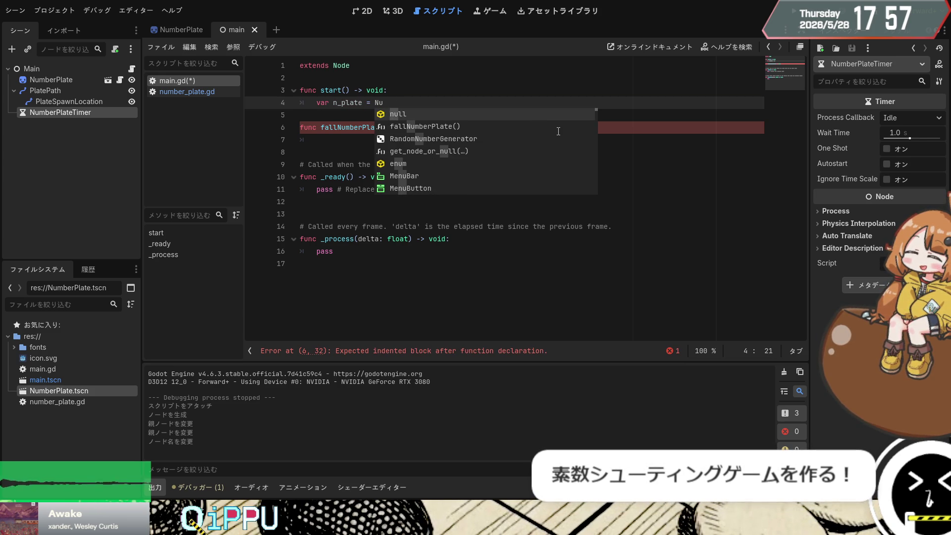
type("mbe")
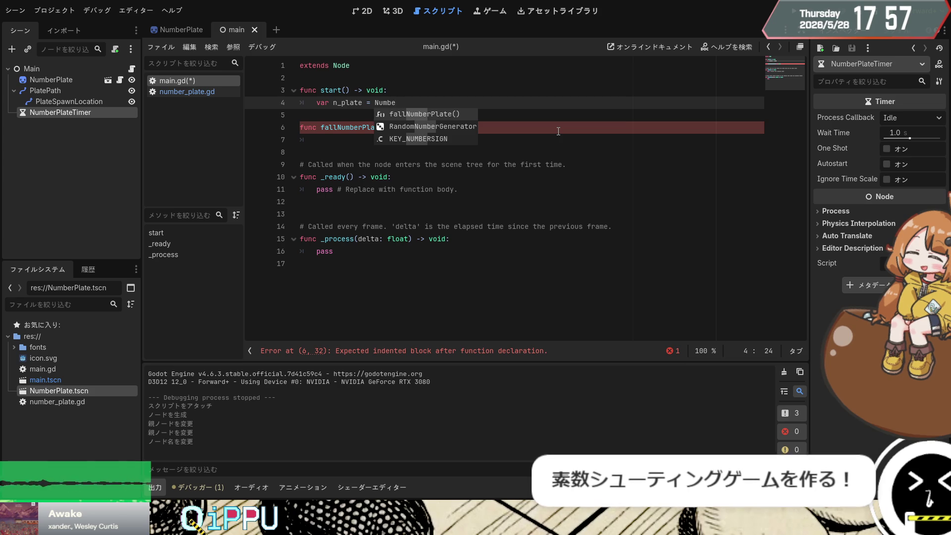
type("r")
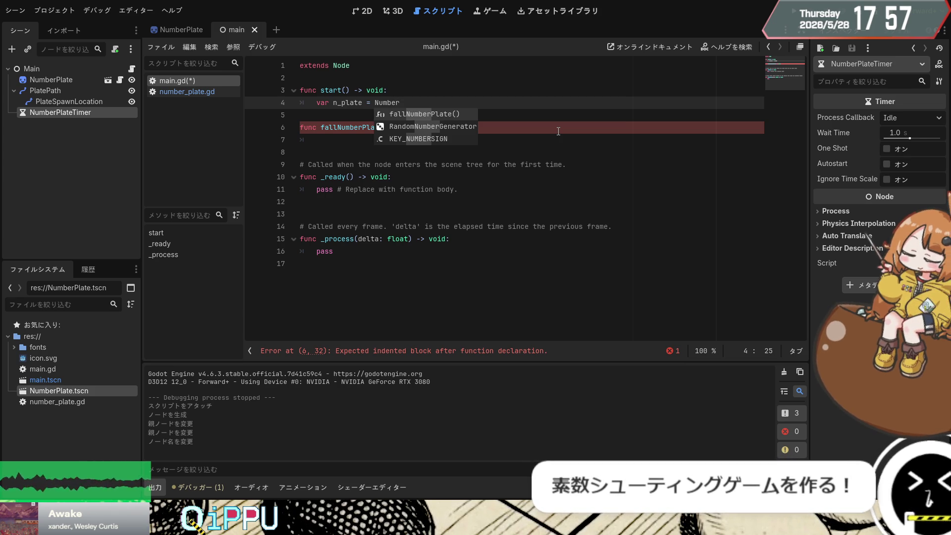
type("P")
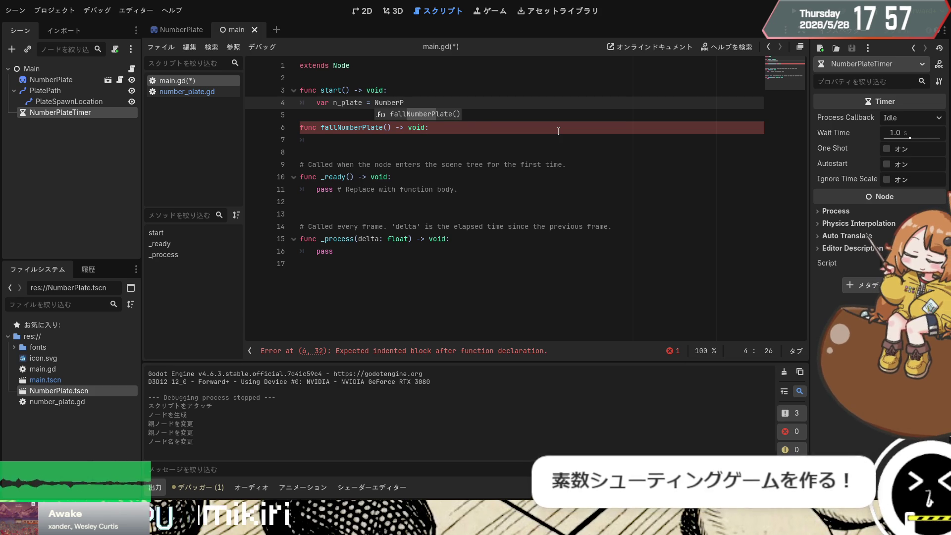
type("late.")
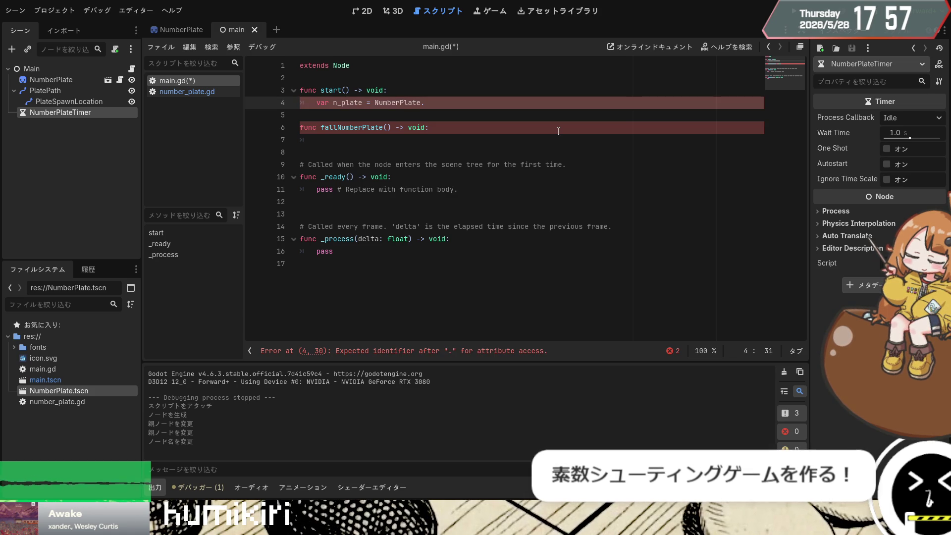
type("instan")
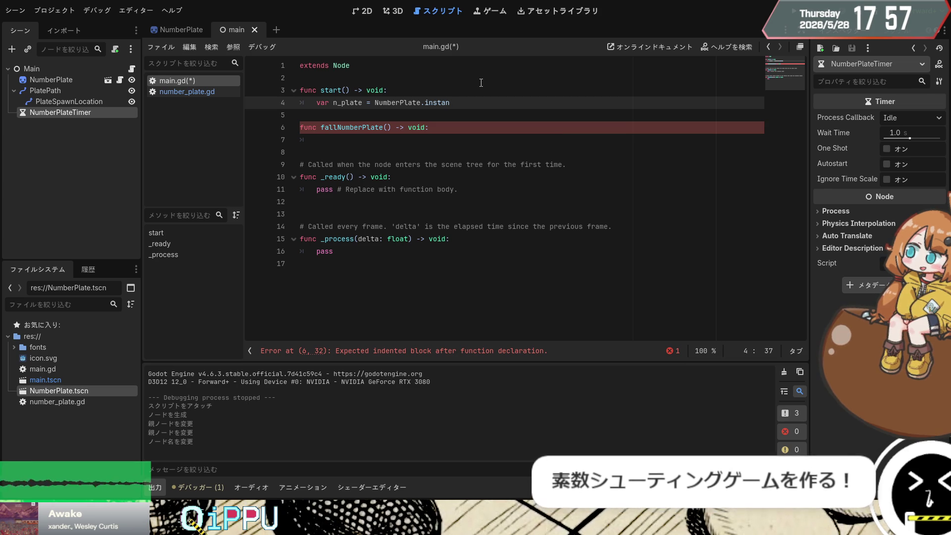
type("tate()")
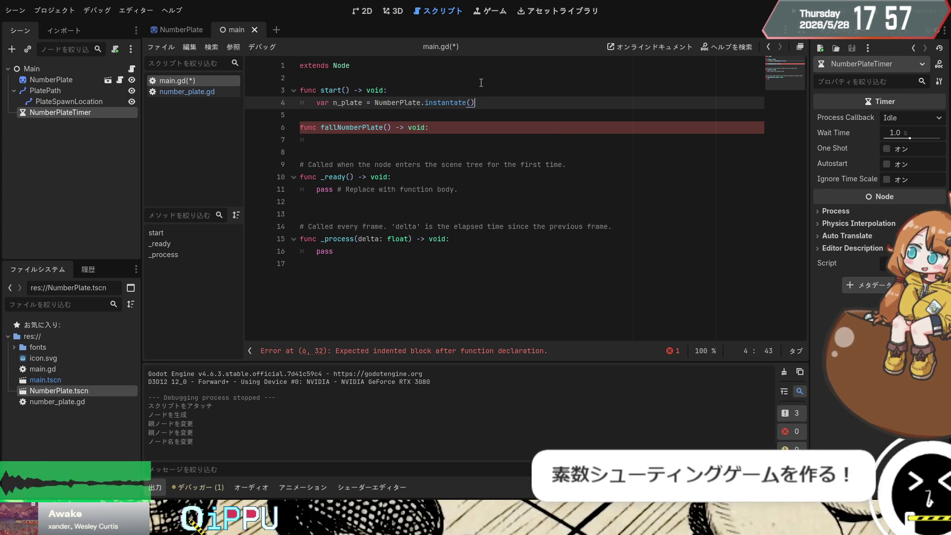
key("Return")
key("ctrl+s")
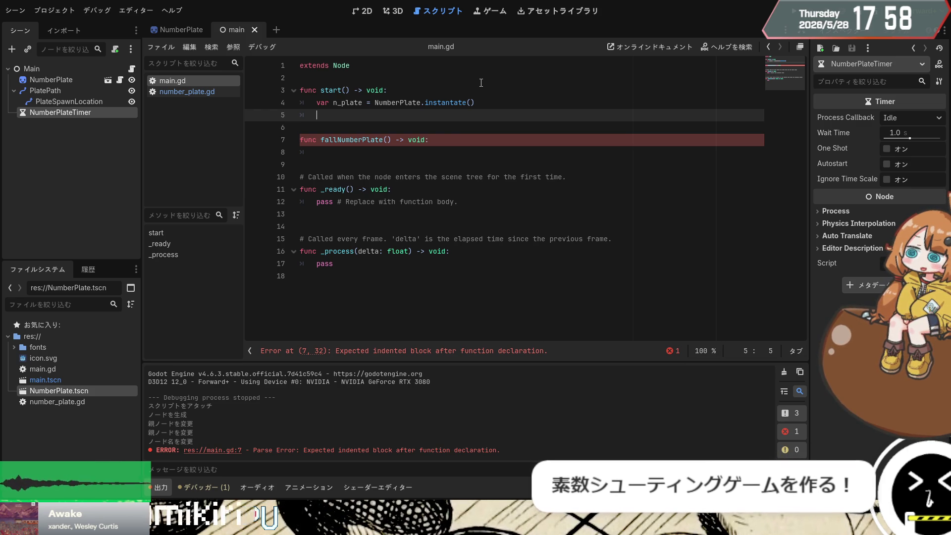
Step: Copy n_plate into fallNumberPlate's parentheses to make it the function's parameter
key("Up")
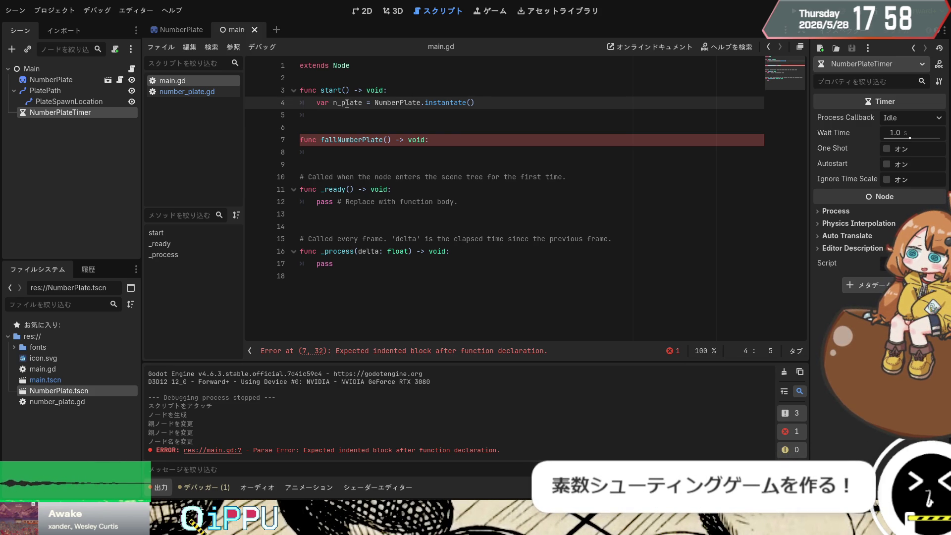
double_click(347, 104)
key("ctrl+c")
left_click(387, 140)
key("ctrl+v")
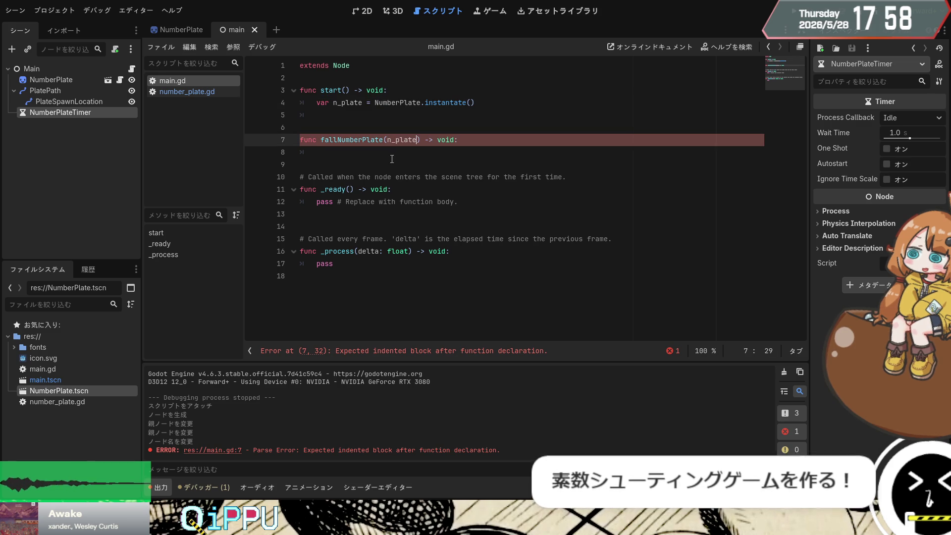
left_click(397, 157)
left_click(429, 104)
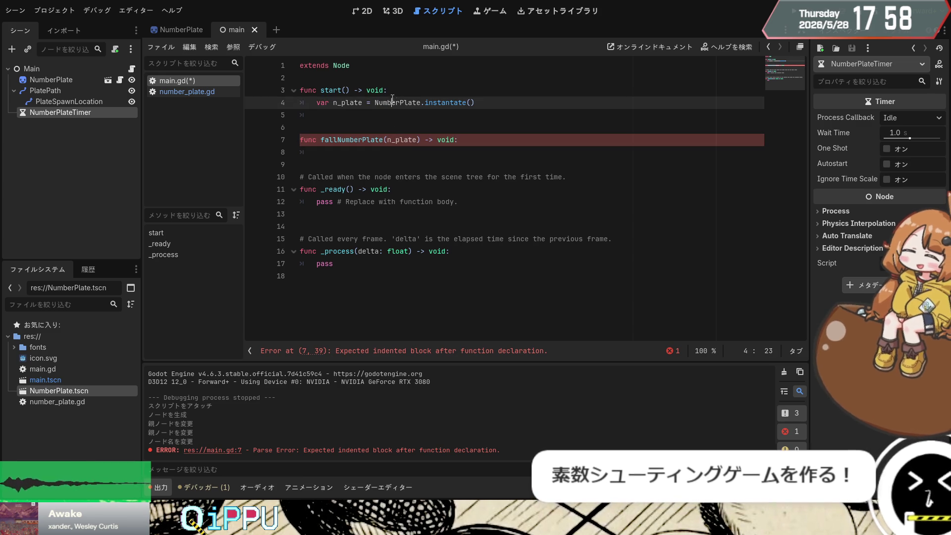